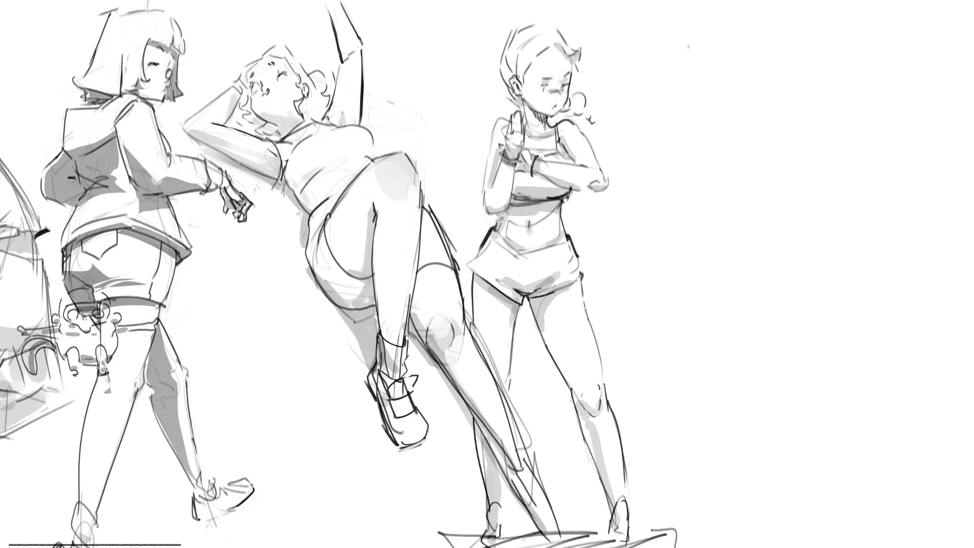
Draw a cylinder at upper right and extend it into a boot with long lines below.
{"action": "mouse_move", "coordinate": [695, 73]}
{"action": "left_mouse_down"}
{"action": "mouse_move", "coordinate": [686, 113]}
{"action": "mouse_move", "coordinate": [711, 53]}
{"action": "mouse_move", "coordinate": [739, 64]}
{"action": "mouse_move", "coordinate": [720, 123]}
{"action": "mouse_move", "coordinate": [687, 131]}
{"action": "mouse_move", "coordinate": [696, 136]}
{"action": "left_mouse_up"}
{"action": "mouse_move", "coordinate": [739, 66]}
{"action": "left_mouse_down"}
{"action": "mouse_move", "coordinate": [722, 147]}
{"action": "mouse_move", "coordinate": [696, 172]}
{"action": "left_mouse_up"}
{"action": "mouse_move", "coordinate": [680, 131]}
{"action": "left_mouse_down"}
{"action": "mouse_move", "coordinate": [674, 161]}
{"action": "mouse_move", "coordinate": [710, 169]}
{"action": "mouse_move", "coordinate": [662, 215]}
{"action": "mouse_move", "coordinate": [655, 241]}
{"action": "left_mouse_up"}
{"action": "left_click_drag", "start_coordinate": [677, 206], "coordinate": [672, 247]}
{"action": "left_click_drag", "start_coordinate": [653, 210], "coordinate": [660, 277]}
{"action": "mouse_move", "coordinate": [676, 211]}
{"action": "left_mouse_down"}
{"action": "mouse_move", "coordinate": [668, 295]}
{"action": "mouse_move", "coordinate": [671, 248]}
{"action": "mouse_move", "coordinate": [671, 277]}
{"action": "left_mouse_up"}
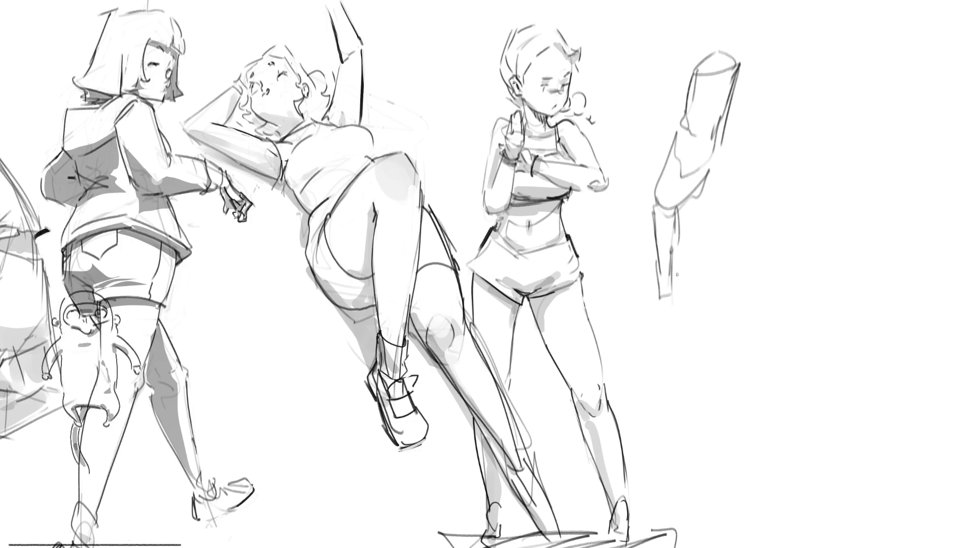
{"action": "mouse_move", "coordinate": [694, 198]}
{"action": "left_mouse_down"}
{"action": "mouse_move", "coordinate": [680, 223]}
{"action": "mouse_move", "coordinate": [677, 315]}
{"action": "left_mouse_up"}
{"action": "left_click_drag", "start_coordinate": [685, 269], "coordinate": [683, 315]}
{"action": "left_click_drag", "start_coordinate": [692, 212], "coordinate": [690, 310]}
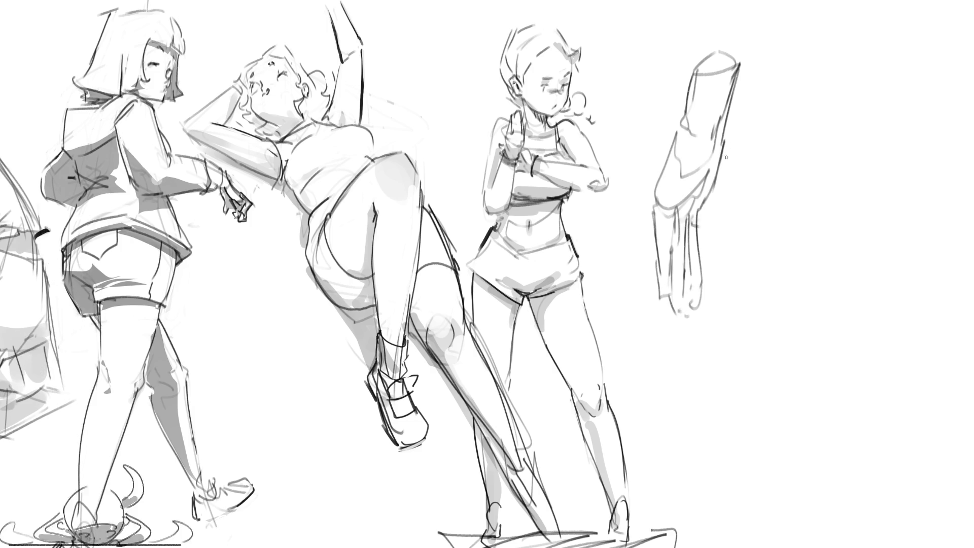
Add contour lines along the first boot's right side.
{"action": "left_click_drag", "start_coordinate": [719, 150], "coordinate": [728, 185]}
{"action": "left_click_drag", "start_coordinate": [734, 184], "coordinate": [702, 224]}
{"action": "mouse_move", "coordinate": [728, 162]}
{"action": "left_mouse_down"}
{"action": "mouse_move", "coordinate": [743, 217]}
{"action": "mouse_move", "coordinate": [702, 244]}
{"action": "left_mouse_up"}
{"action": "left_click_drag", "start_coordinate": [716, 242], "coordinate": [706, 262]}
{"action": "left_click_drag", "start_coordinate": [741, 216], "coordinate": [709, 270]}
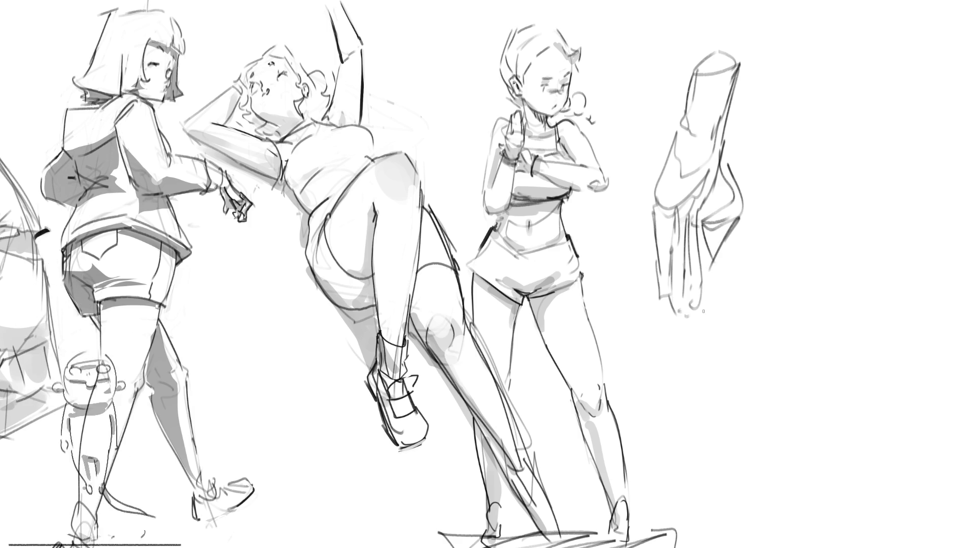
Outline a second cylinder to the right, extend it to the heel and add interior folds.
{"action": "mouse_move", "coordinate": [776, 55]}
{"action": "left_mouse_down"}
{"action": "mouse_move", "coordinate": [833, 50]}
{"action": "mouse_move", "coordinate": [768, 130]}
{"action": "mouse_move", "coordinate": [787, 127]}
{"action": "left_mouse_up"}
{"action": "mouse_move", "coordinate": [829, 41]}
{"action": "left_mouse_down"}
{"action": "mouse_move", "coordinate": [817, 112]}
{"action": "mouse_move", "coordinate": [768, 161]}
{"action": "left_mouse_up"}
{"action": "mouse_move", "coordinate": [769, 133]}
{"action": "left_mouse_down"}
{"action": "mouse_move", "coordinate": [761, 236]}
{"action": "mouse_move", "coordinate": [785, 246]}
{"action": "left_mouse_up"}
{"action": "left_click_drag", "start_coordinate": [812, 115], "coordinate": [822, 169]}
{"action": "mouse_move", "coordinate": [795, 157]}
{"action": "left_mouse_down"}
{"action": "mouse_move", "coordinate": [792, 214]}
{"action": "mouse_move", "coordinate": [810, 198]}
{"action": "left_mouse_up"}
{"action": "mouse_move", "coordinate": [823, 137]}
{"action": "left_mouse_down"}
{"action": "mouse_move", "coordinate": [832, 175]}
{"action": "mouse_move", "coordinate": [821, 253]}
{"action": "left_mouse_up"}
Lengthen the second boot's side and heel, with long lines running down from it.
{"action": "left_click_drag", "start_coordinate": [810, 205], "coordinate": [813, 279]}
{"action": "left_click_drag", "start_coordinate": [805, 189], "coordinate": [801, 237]}
{"action": "mouse_move", "coordinate": [802, 244]}
{"action": "left_mouse_down"}
{"action": "mouse_move", "coordinate": [781, 258]}
{"action": "mouse_move", "coordinate": [781, 314]}
{"action": "left_mouse_up"}
{"action": "left_click_drag", "start_coordinate": [776, 250], "coordinate": [793, 339]}
{"action": "left_click_drag", "start_coordinate": [790, 252], "coordinate": [799, 346]}
{"action": "left_click_drag", "start_coordinate": [805, 248], "coordinate": [810, 345]}
{"action": "left_click_drag", "start_coordinate": [819, 252], "coordinate": [800, 361]}
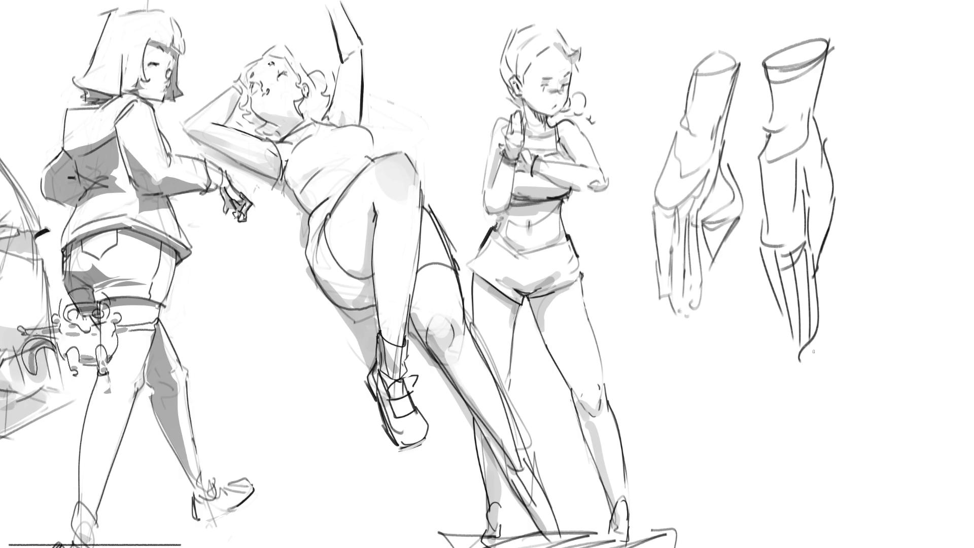
Start a third boot at far right with an ellipse top, right side, ankle and downward contours.
{"action": "mouse_move", "coordinate": [874, 43]}
{"action": "left_mouse_down"}
{"action": "mouse_move", "coordinate": [930, 55]}
{"action": "mouse_move", "coordinate": [919, 35]}
{"action": "left_mouse_up"}
{"action": "mouse_move", "coordinate": [892, 51]}
{"action": "left_mouse_down"}
{"action": "mouse_move", "coordinate": [907, 55]}
{"action": "mouse_move", "coordinate": [894, 139]}
{"action": "left_mouse_up"}
{"action": "left_click_drag", "start_coordinate": [887, 96], "coordinate": [909, 145]}
{"action": "mouse_move", "coordinate": [932, 47]}
{"action": "left_mouse_down"}
{"action": "mouse_move", "coordinate": [945, 153]}
{"action": "mouse_move", "coordinate": [932, 176]}
{"action": "left_mouse_up"}
{"action": "left_click_drag", "start_coordinate": [887, 134], "coordinate": [893, 170]}
{"action": "left_click_drag", "start_coordinate": [908, 169], "coordinate": [924, 218]}
{"action": "mouse_move", "coordinate": [944, 150]}
{"action": "left_mouse_down"}
{"action": "mouse_move", "coordinate": [955, 252]}
{"action": "mouse_move", "coordinate": [931, 282]}
{"action": "left_mouse_up"}
{"action": "left_click_drag", "start_coordinate": [956, 244], "coordinate": [929, 327]}
{"action": "left_click_drag", "start_coordinate": [948, 276], "coordinate": [939, 370]}
Add the third boot's inner and left contours, toe, heel and bottom.
{"action": "mouse_move", "coordinate": [891, 150]}
{"action": "left_mouse_down"}
{"action": "mouse_move", "coordinate": [894, 186]}
{"action": "mouse_move", "coordinate": [884, 188]}
{"action": "mouse_move", "coordinate": [906, 228]}
{"action": "left_mouse_up"}
{"action": "mouse_move", "coordinate": [887, 155]}
{"action": "left_mouse_down"}
{"action": "mouse_move", "coordinate": [871, 220]}
{"action": "mouse_move", "coordinate": [878, 254]}
{"action": "left_mouse_up"}
{"action": "mouse_move", "coordinate": [898, 247]}
{"action": "left_mouse_down"}
{"action": "mouse_move", "coordinate": [903, 272]}
{"action": "mouse_move", "coordinate": [888, 294]}
{"action": "left_mouse_up"}
{"action": "left_click_drag", "start_coordinate": [889, 287], "coordinate": [902, 316]}
{"action": "left_click_drag", "start_coordinate": [904, 230], "coordinate": [924, 289]}
{"action": "mouse_move", "coordinate": [908, 289]}
{"action": "left_mouse_down"}
{"action": "mouse_move", "coordinate": [924, 302]}
{"action": "mouse_move", "coordinate": [908, 378]}
{"action": "mouse_move", "coordinate": [919, 417]}
{"action": "mouse_move", "coordinate": [934, 396]}
{"action": "left_mouse_up"}
{"action": "left_click_drag", "start_coordinate": [917, 402], "coordinate": [921, 419]}
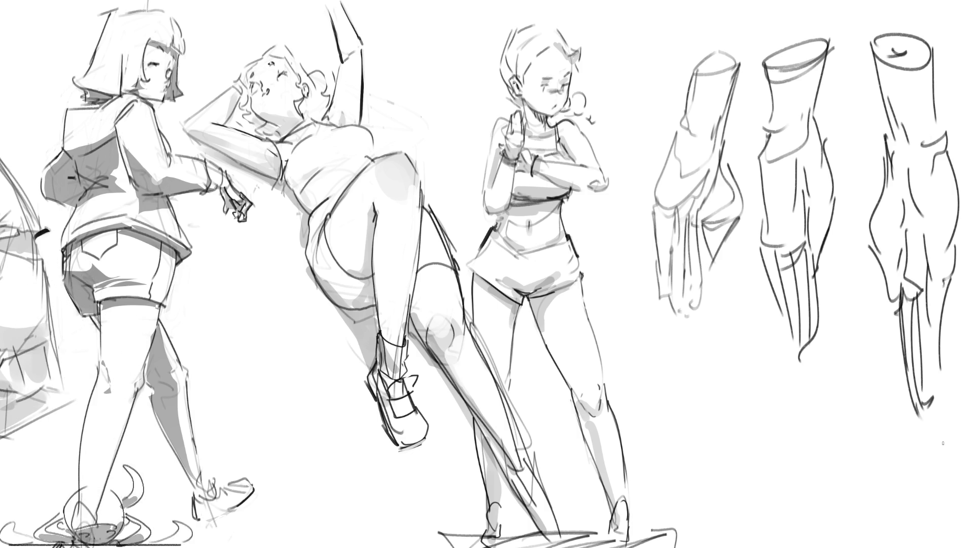
Draw a cylinder with an ellipse end, slanted top and bottom edge at lower right.
{"action": "mouse_move", "coordinate": [776, 459]}
{"action": "left_mouse_down"}
{"action": "mouse_move", "coordinate": [742, 499]}
{"action": "mouse_move", "coordinate": [775, 455]}
{"action": "left_mouse_up"}
{"action": "mouse_move", "coordinate": [771, 490]}
{"action": "left_mouse_down"}
{"action": "mouse_move", "coordinate": [788, 520]}
{"action": "mouse_move", "coordinate": [748, 509]}
{"action": "left_mouse_up"}
{"action": "mouse_move", "coordinate": [744, 485]}
{"action": "left_mouse_down"}
{"action": "mouse_move", "coordinate": [734, 500]}
{"action": "mouse_move", "coordinate": [812, 449]}
{"action": "mouse_move", "coordinate": [805, 435]}
{"action": "left_mouse_up"}
{"action": "left_click_drag", "start_coordinate": [746, 446], "coordinate": [796, 432]}
{"action": "left_click_drag", "start_coordinate": [711, 443], "coordinate": [718, 490]}
{"action": "mouse_move", "coordinate": [713, 451]}
{"action": "left_mouse_down"}
{"action": "mouse_move", "coordinate": [752, 398]}
{"action": "mouse_move", "coordinate": [806, 442]}
{"action": "mouse_move", "coordinate": [814, 433]}
{"action": "left_mouse_up"}
{"action": "mouse_move", "coordinate": [773, 394]}
{"action": "left_mouse_down"}
{"action": "mouse_move", "coordinate": [822, 463]}
{"action": "mouse_move", "coordinate": [801, 410]}
{"action": "mouse_move", "coordinate": [717, 443]}
{"action": "left_mouse_up"}
{"action": "left_click_drag", "start_coordinate": [802, 408], "coordinate": [824, 468]}
{"action": "left_click_drag", "start_coordinate": [716, 487], "coordinate": [786, 522]}
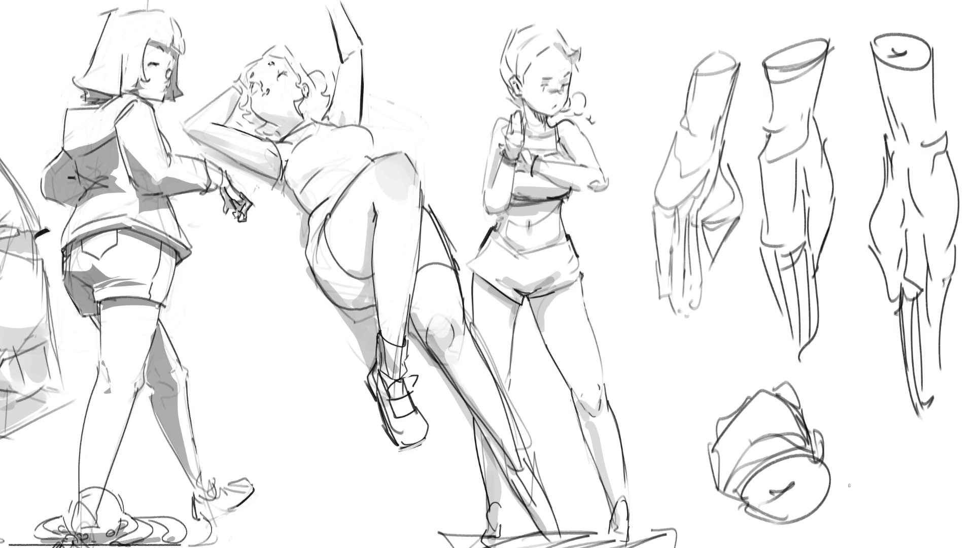
Add a second ellipse-capped cylinder joined by a roof-like edge, then soft-erase the right-side studies faint.
{"action": "mouse_move", "coordinate": [936, 482]}
{"action": "left_mouse_down"}
{"action": "mouse_move", "coordinate": [903, 518]}
{"action": "mouse_move", "coordinate": [933, 475]}
{"action": "mouse_move", "coordinate": [931, 499]}
{"action": "mouse_move", "coordinate": [948, 476]}
{"action": "mouse_move", "coordinate": [864, 500]}
{"action": "mouse_move", "coordinate": [847, 431]}
{"action": "mouse_move", "coordinate": [845, 459]}
{"action": "left_mouse_up"}
{"action": "left_click_drag", "start_coordinate": [837, 484], "coordinate": [855, 474]}
{"action": "mouse_move", "coordinate": [837, 436]}
{"action": "left_mouse_down"}
{"action": "mouse_move", "coordinate": [820, 461]}
{"action": "mouse_move", "coordinate": [856, 497]}
{"action": "left_mouse_up"}
{"action": "mouse_move", "coordinate": [834, 414]}
{"action": "left_mouse_down"}
{"action": "mouse_move", "coordinate": [857, 391]}
{"action": "mouse_move", "coordinate": [885, 385]}
{"action": "mouse_move", "coordinate": [935, 454]}
{"action": "left_mouse_up"}
{"action": "left_click_drag", "start_coordinate": [933, 446], "coordinate": [941, 462]}
{"action": "left_click_drag", "start_coordinate": [841, 398], "coordinate": [823, 442]}
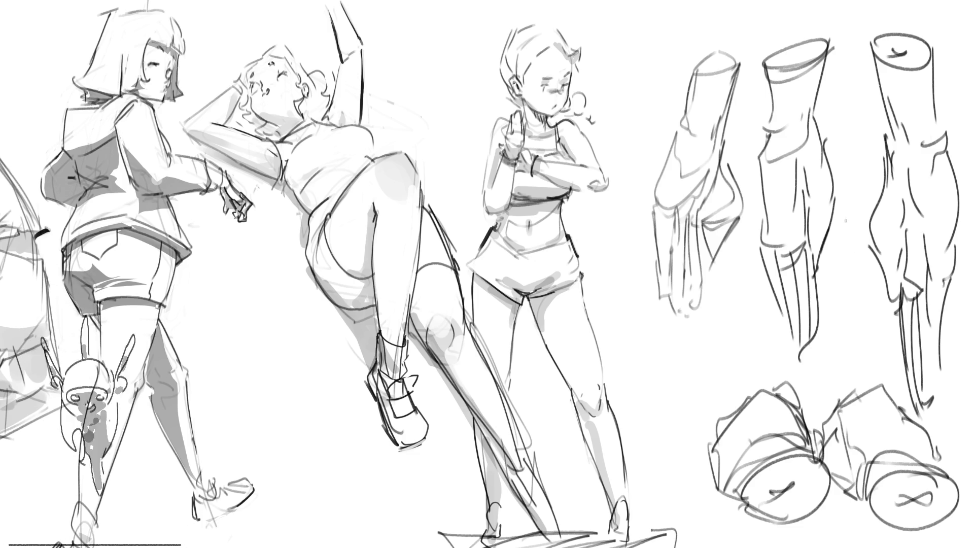
{"action": "mouse_move", "coordinate": [685, 359]}
{"action": "left_mouse_down"}
{"action": "mouse_move", "coordinate": [692, 120]}
{"action": "mouse_move", "coordinate": [718, 87]}
{"action": "mouse_move", "coordinate": [903, 421]}
{"action": "mouse_move", "coordinate": [885, 198]}
{"action": "mouse_move", "coordinate": [729, 374]}
{"action": "mouse_move", "coordinate": [805, 326]}
{"action": "mouse_move", "coordinate": [842, 88]}
{"action": "left_mouse_up"}
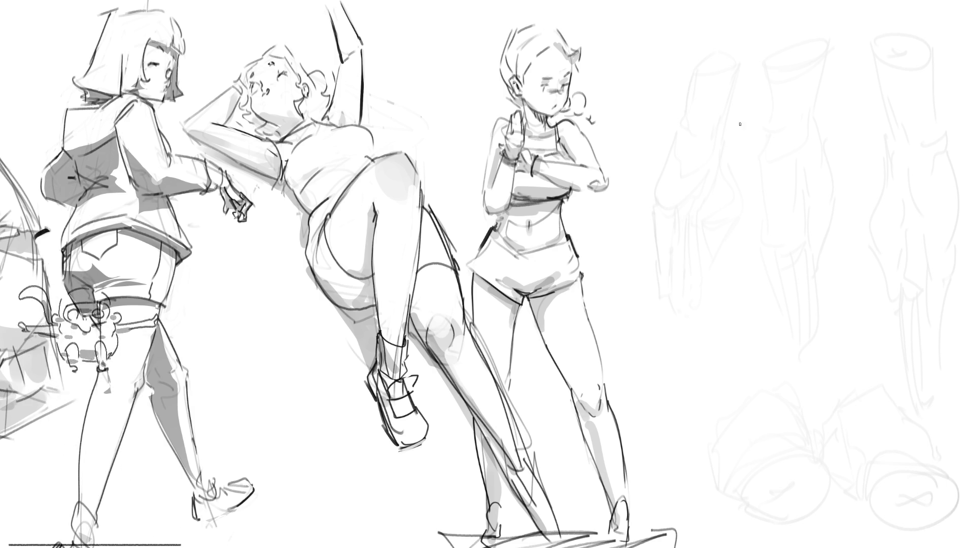
Draw a slanted cylinder with a rim over the faint studies and extend it into a leg.
{"action": "mouse_move", "coordinate": [818, 142]}
{"action": "left_mouse_down"}
{"action": "mouse_move", "coordinate": [825, 135]}
{"action": "mouse_move", "coordinate": [776, 195]}
{"action": "left_mouse_up"}
{"action": "left_click_drag", "start_coordinate": [852, 158], "coordinate": [834, 187]}
{"action": "left_click_drag", "start_coordinate": [794, 196], "coordinate": [787, 188]}
{"action": "left_click_drag", "start_coordinate": [812, 147], "coordinate": [771, 231]}
{"action": "mouse_move", "coordinate": [850, 173]}
{"action": "left_mouse_down"}
{"action": "mouse_move", "coordinate": [817, 228]}
{"action": "mouse_move", "coordinate": [785, 239]}
{"action": "left_mouse_up"}
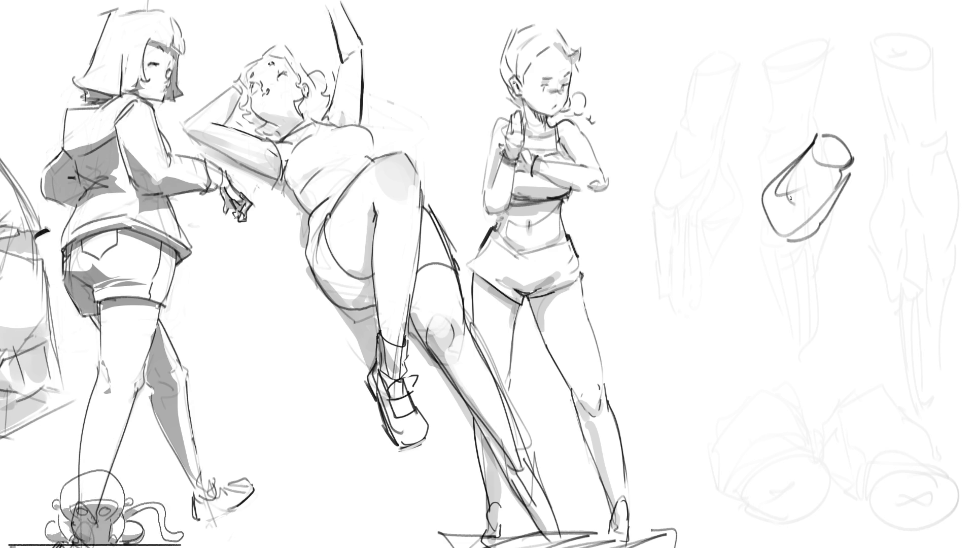
{"action": "mouse_move", "coordinate": [761, 187]}
{"action": "left_mouse_down"}
{"action": "mouse_move", "coordinate": [763, 249]}
{"action": "mouse_move", "coordinate": [819, 242]}
{"action": "left_mouse_up"}
{"action": "left_click_drag", "start_coordinate": [824, 218], "coordinate": [811, 250]}
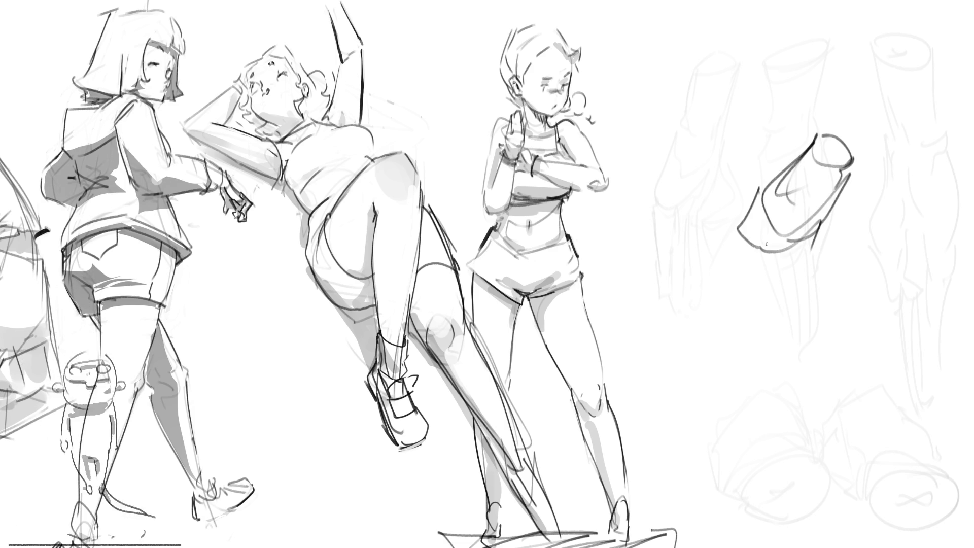
{"action": "left_click_drag", "start_coordinate": [739, 226], "coordinate": [753, 292]}
{"action": "mouse_move", "coordinate": [756, 249]}
{"action": "left_mouse_down"}
{"action": "mouse_move", "coordinate": [779, 305]}
{"action": "mouse_move", "coordinate": [796, 306]}
{"action": "left_mouse_up"}
{"action": "left_click_drag", "start_coordinate": [814, 243], "coordinate": [794, 309]}
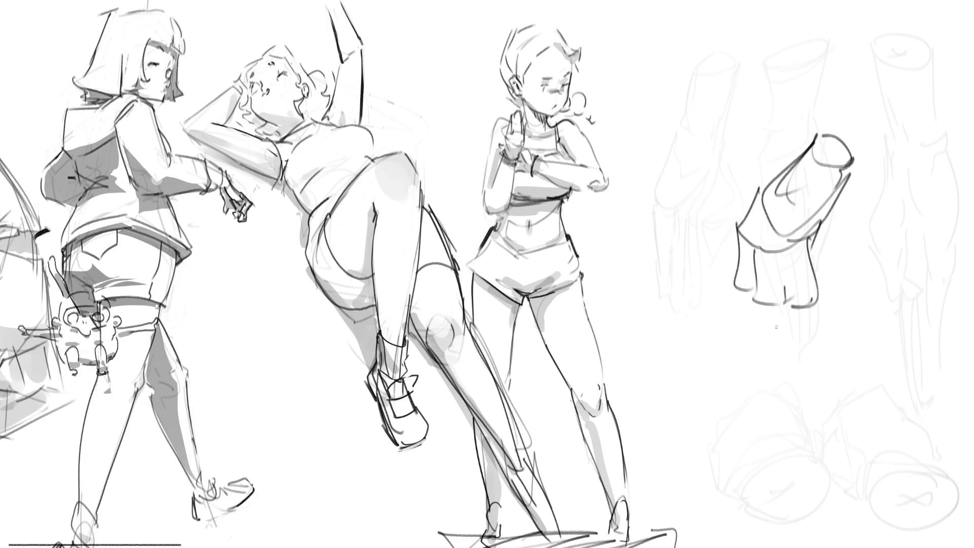
Add the bent boot's foot with toe strokes and lower contour, and darken the top rim.
{"action": "mouse_move", "coordinate": [735, 285]}
{"action": "left_mouse_down"}
{"action": "mouse_move", "coordinate": [792, 339]}
{"action": "mouse_move", "coordinate": [840, 335]}
{"action": "left_mouse_up"}
{"action": "left_click_drag", "start_coordinate": [815, 287], "coordinate": [840, 318]}
{"action": "mouse_move", "coordinate": [850, 313]}
{"action": "left_mouse_down"}
{"action": "mouse_move", "coordinate": [850, 335]}
{"action": "mouse_move", "coordinate": [829, 330]}
{"action": "left_mouse_up"}
{"action": "left_click_drag", "start_coordinate": [873, 307], "coordinate": [847, 327]}
{"action": "left_click_drag", "start_coordinate": [792, 339], "coordinate": [831, 344]}
{"action": "left_click_drag", "start_coordinate": [761, 330], "coordinate": [788, 339]}
{"action": "mouse_move", "coordinate": [823, 221]}
{"action": "left_mouse_down"}
{"action": "mouse_move", "coordinate": [815, 260]}
{"action": "mouse_move", "coordinate": [826, 294]}
{"action": "left_mouse_up"}
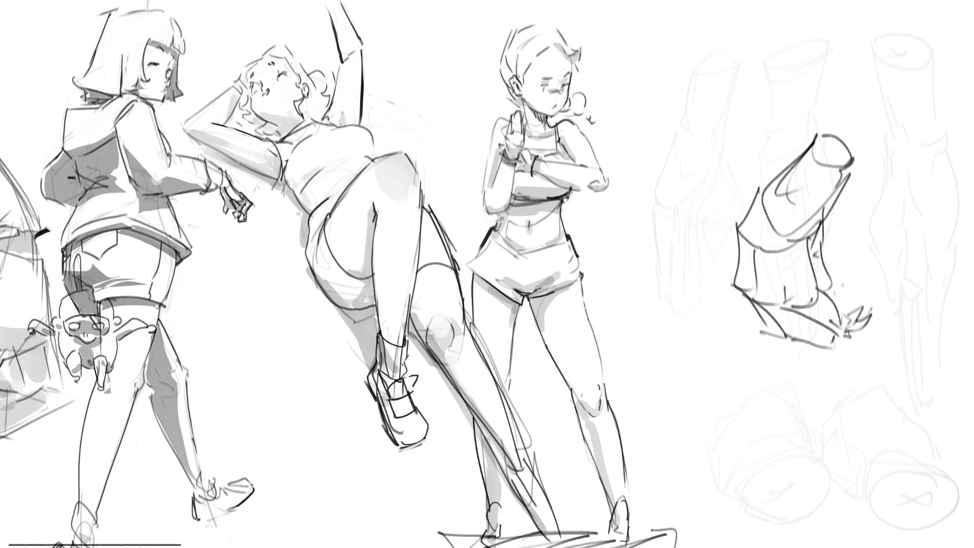
{"action": "mouse_move", "coordinate": [825, 133]}
{"action": "left_mouse_down"}
{"action": "mouse_move", "coordinate": [846, 146]}
{"action": "mouse_move", "coordinate": [849, 166]}
{"action": "left_mouse_up"}
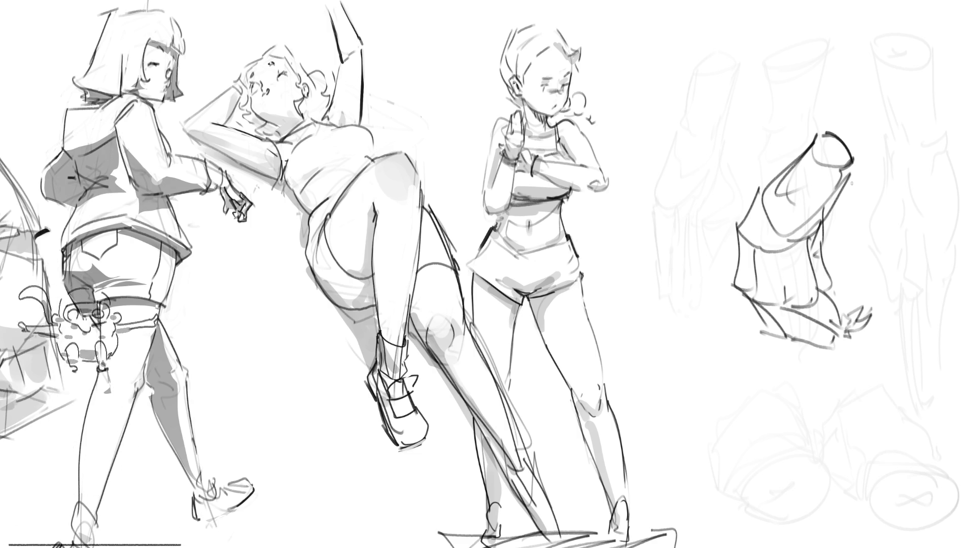
Rough out a form at the top right with strokes across it and down its sides.
{"action": "mouse_move", "coordinate": [673, 108]}
{"action": "left_mouse_down"}
{"action": "mouse_move", "coordinate": [692, 75]}
{"action": "mouse_move", "coordinate": [763, 133]}
{"action": "mouse_move", "coordinate": [689, 78]}
{"action": "left_mouse_up"}
{"action": "mouse_move", "coordinate": [707, 30]}
{"action": "left_mouse_down"}
{"action": "mouse_move", "coordinate": [771, 109]}
{"action": "mouse_move", "coordinate": [773, 76]}
{"action": "mouse_move", "coordinate": [711, 6]}
{"action": "mouse_move", "coordinate": [746, 28]}
{"action": "left_mouse_up"}
{"action": "mouse_move", "coordinate": [708, 20]}
{"action": "left_mouse_down"}
{"action": "mouse_move", "coordinate": [719, 36]}
{"action": "mouse_move", "coordinate": [752, 24]}
{"action": "mouse_move", "coordinate": [781, 65]}
{"action": "mouse_move", "coordinate": [794, 91]}
{"action": "mouse_move", "coordinate": [781, 126]}
{"action": "left_mouse_up"}
{"action": "mouse_move", "coordinate": [684, 77]}
{"action": "left_mouse_down"}
{"action": "mouse_move", "coordinate": [669, 62]}
{"action": "mouse_move", "coordinate": [666, 23]}
{"action": "mouse_move", "coordinate": [652, 87]}
{"action": "mouse_move", "coordinate": [685, 124]}
{"action": "left_mouse_up"}
{"action": "left_click_drag", "start_coordinate": [686, 77], "coordinate": [695, 68]}
{"action": "left_click_drag", "start_coordinate": [652, 7], "coordinate": [734, 106]}
{"action": "left_click_drag", "start_coordinate": [708, 22], "coordinate": [758, 79]}
{"action": "left_click_drag", "start_coordinate": [758, 79], "coordinate": [778, 133]}
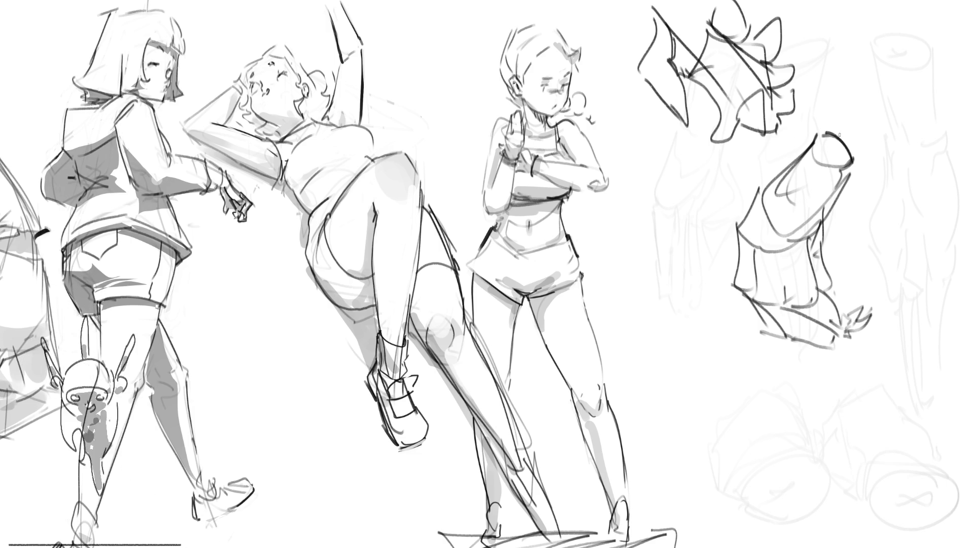
{"action": "mouse_move", "coordinate": [777, 31]}
{"action": "left_mouse_down"}
{"action": "mouse_move", "coordinate": [793, 91]}
{"action": "mouse_move", "coordinate": [777, 121]}
{"action": "left_mouse_up"}
Add loops under the form, redo a vertical line as a diagonal, then fade the new sketches.
{"action": "mouse_move", "coordinate": [678, 123]}
{"action": "left_mouse_down"}
{"action": "mouse_move", "coordinate": [768, 145]}
{"action": "mouse_move", "coordinate": [718, 165]}
{"action": "mouse_move", "coordinate": [726, 185]}
{"action": "left_mouse_up"}
{"action": "left_click_drag", "start_coordinate": [685, 139], "coordinate": [678, 229]}
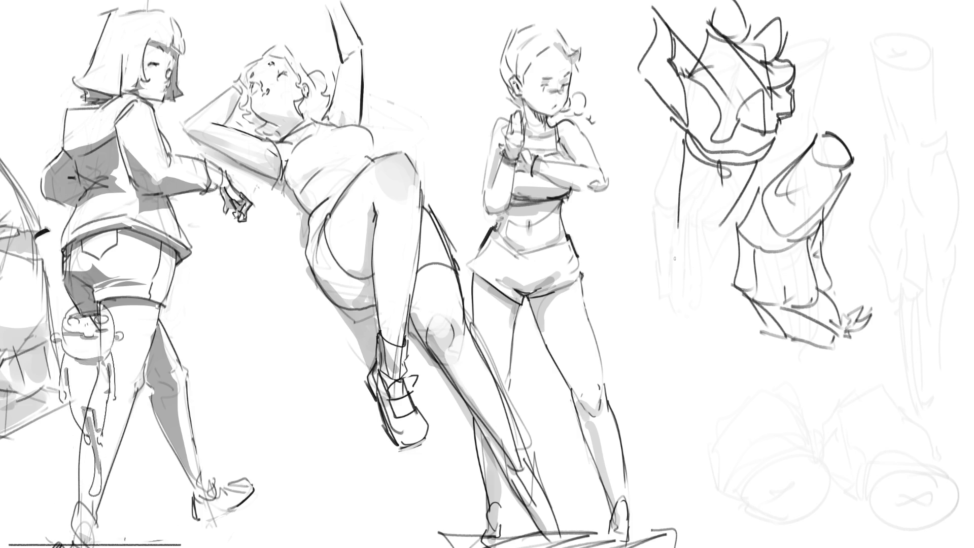
{"action": "key", "text": "ctrl+z"}
{"action": "left_click_drag", "start_coordinate": [689, 133], "coordinate": [734, 234]}
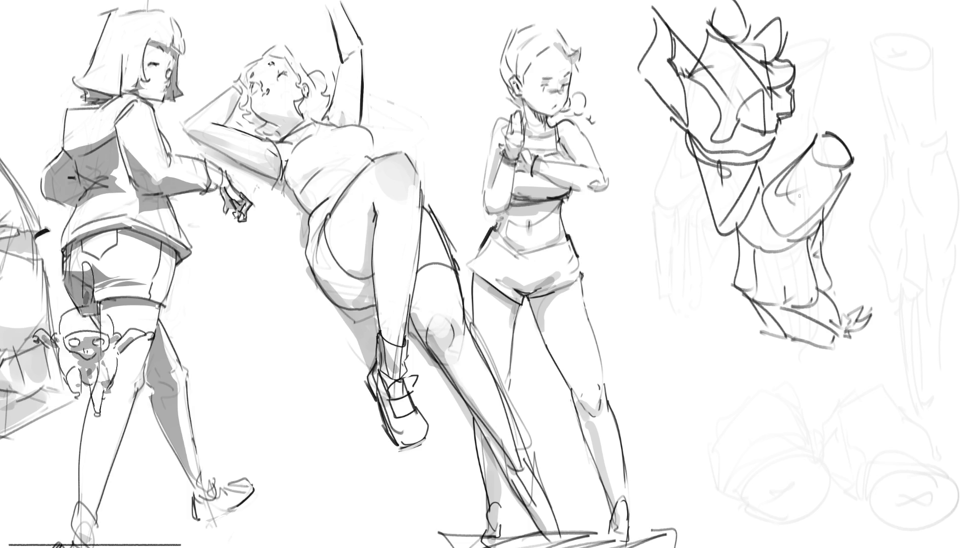
{"action": "mouse_move", "coordinate": [815, 130]}
{"action": "left_mouse_down"}
{"action": "mouse_move", "coordinate": [675, 51]}
{"action": "mouse_move", "coordinate": [751, 152]}
{"action": "mouse_move", "coordinate": [793, 283]}
{"action": "mouse_move", "coordinate": [678, 54]}
{"action": "mouse_move", "coordinate": [793, 319]}
{"action": "mouse_move", "coordinate": [918, 329]}
{"action": "left_mouse_up"}
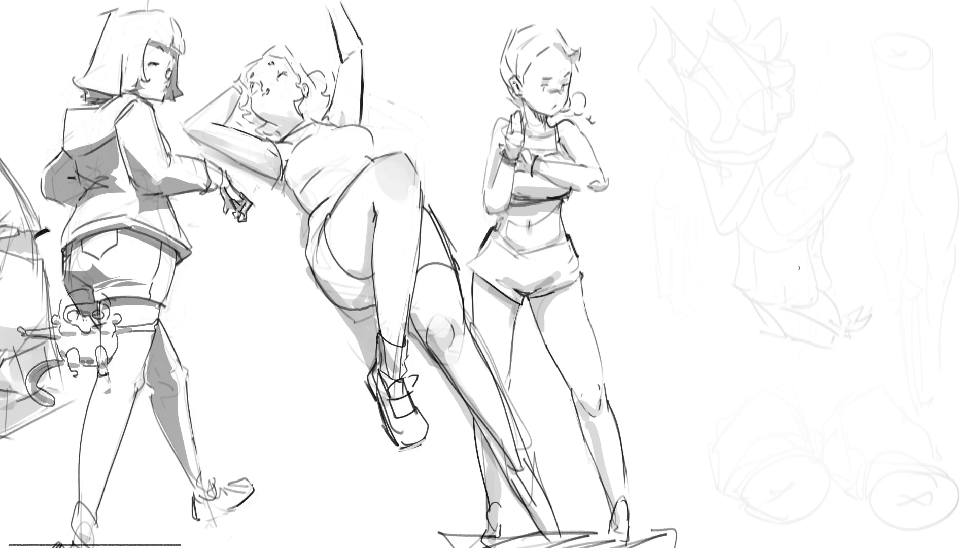
Start a rounded thigh shape right of centre with dashes, an arch and a large right curve.
{"action": "mouse_move", "coordinate": [674, 261]}
{"action": "left_mouse_down"}
{"action": "mouse_move", "coordinate": [665, 226]}
{"action": "mouse_move", "coordinate": [710, 199]}
{"action": "mouse_move", "coordinate": [684, 281]}
{"action": "mouse_move", "coordinate": [692, 280]}
{"action": "left_mouse_up"}
{"action": "left_click_drag", "start_coordinate": [733, 197], "coordinate": [742, 272]}
{"action": "mouse_move", "coordinate": [662, 264]}
{"action": "left_mouse_down"}
{"action": "mouse_move", "coordinate": [686, 279]}
{"action": "mouse_move", "coordinate": [736, 254]}
{"action": "left_mouse_up"}
{"action": "left_click_drag", "start_coordinate": [710, 267], "coordinate": [726, 261]}
{"action": "left_click_drag", "start_coordinate": [743, 201], "coordinate": [774, 292]}
{"action": "left_click_drag", "start_coordinate": [748, 256], "coordinate": [763, 306]}
{"action": "left_click_drag", "start_coordinate": [791, 258], "coordinate": [780, 314]}
{"action": "left_click_drag", "start_coordinate": [702, 271], "coordinate": [744, 304]}
{"action": "left_click_drag", "start_coordinate": [752, 246], "coordinate": [771, 312]}
{"action": "mouse_move", "coordinate": [742, 313]}
{"action": "left_mouse_down"}
{"action": "mouse_move", "coordinate": [778, 303]}
{"action": "mouse_move", "coordinate": [757, 316]}
{"action": "left_mouse_up"}
Close the thigh's left and bottom edges and draw long arcs over its top.
{"action": "left_click_drag", "start_coordinate": [736, 262], "coordinate": [680, 311]}
{"action": "left_click_drag", "start_coordinate": [722, 312], "coordinate": [744, 319]}
{"action": "mouse_move", "coordinate": [663, 246]}
{"action": "left_mouse_down"}
{"action": "mouse_move", "coordinate": [670, 292]}
{"action": "mouse_move", "coordinate": [699, 312]}
{"action": "left_mouse_up"}
{"action": "mouse_move", "coordinate": [664, 237]}
{"action": "left_mouse_down"}
{"action": "mouse_move", "coordinate": [648, 259]}
{"action": "mouse_move", "coordinate": [680, 303]}
{"action": "left_mouse_up"}
{"action": "mouse_move", "coordinate": [651, 256]}
{"action": "left_mouse_down"}
{"action": "mouse_move", "coordinate": [726, 198]}
{"action": "mouse_move", "coordinate": [790, 233]}
{"action": "left_mouse_up"}
{"action": "mouse_move", "coordinate": [698, 216]}
{"action": "left_mouse_down"}
{"action": "mouse_move", "coordinate": [668, 254]}
{"action": "mouse_move", "coordinate": [700, 255]}
{"action": "left_mouse_up"}
{"action": "mouse_move", "coordinate": [694, 236]}
{"action": "left_mouse_down"}
{"action": "mouse_move", "coordinate": [757, 196]}
{"action": "mouse_move", "coordinate": [786, 227]}
{"action": "left_mouse_up"}
{"action": "left_click_drag", "start_coordinate": [663, 232], "coordinate": [713, 199]}
{"action": "left_click_drag", "start_coordinate": [711, 195], "coordinate": [784, 226]}
{"action": "left_click_drag", "start_coordinate": [669, 217], "coordinate": [725, 193]}
{"action": "mouse_move", "coordinate": [677, 212]}
{"action": "left_mouse_down"}
{"action": "mouse_move", "coordinate": [835, 192]}
{"action": "mouse_move", "coordinate": [811, 234]}
{"action": "left_mouse_up"}
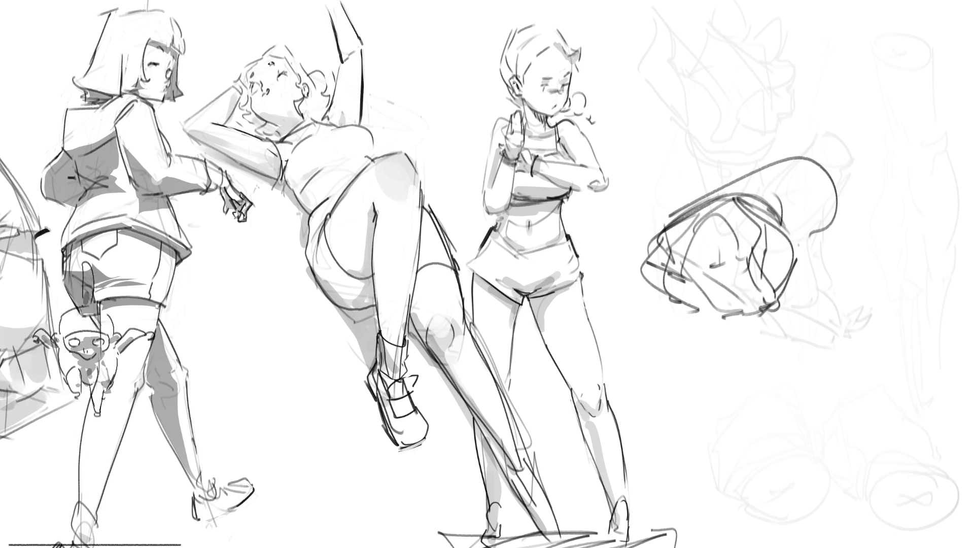
Rough out a boot shaft below the thigh and retrace its right edge.
{"action": "mouse_move", "coordinate": [699, 389]}
{"action": "left_mouse_down"}
{"action": "mouse_move", "coordinate": [711, 474]}
{"action": "mouse_move", "coordinate": [734, 361]}
{"action": "left_mouse_up"}
{"action": "left_click_drag", "start_coordinate": [748, 355], "coordinate": [780, 456]}
{"action": "left_click_drag", "start_coordinate": [694, 388], "coordinate": [738, 494]}
{"action": "left_click_drag", "start_coordinate": [761, 367], "coordinate": [791, 461]}
{"action": "mouse_move", "coordinate": [732, 476]}
{"action": "left_mouse_down"}
{"action": "mouse_move", "coordinate": [757, 454]}
{"action": "mouse_move", "coordinate": [810, 457]}
{"action": "mouse_move", "coordinate": [811, 464]}
{"action": "mouse_move", "coordinate": [720, 500]}
{"action": "mouse_move", "coordinate": [804, 495]}
{"action": "left_mouse_up"}
Draw a shoe running off to the right and darken the boot's edges and sole.
{"action": "left_click_drag", "start_coordinate": [743, 498], "coordinate": [858, 517]}
{"action": "left_click_drag", "start_coordinate": [764, 473], "coordinate": [843, 496]}
{"action": "mouse_move", "coordinate": [806, 471]}
{"action": "left_mouse_down"}
{"action": "mouse_move", "coordinate": [885, 510]}
{"action": "mouse_move", "coordinate": [893, 503]}
{"action": "left_mouse_up"}
{"action": "left_click_drag", "start_coordinate": [759, 371], "coordinate": [813, 448]}
{"action": "mouse_move", "coordinate": [695, 359]}
{"action": "left_mouse_down"}
{"action": "mouse_move", "coordinate": [694, 399]}
{"action": "mouse_move", "coordinate": [755, 343]}
{"action": "mouse_move", "coordinate": [713, 331]}
{"action": "left_mouse_up"}
{"action": "left_click_drag", "start_coordinate": [703, 325], "coordinate": [745, 347]}
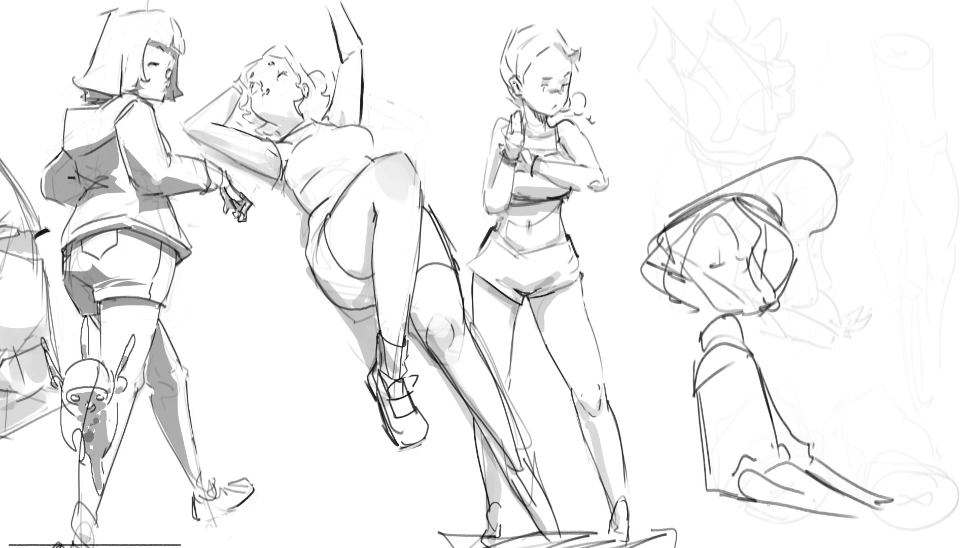
{"action": "mouse_move", "coordinate": [696, 391]}
{"action": "left_mouse_down"}
{"action": "mouse_move", "coordinate": [731, 491]}
{"action": "mouse_move", "coordinate": [872, 528]}
{"action": "left_mouse_up"}
{"action": "mouse_move", "coordinate": [840, 487]}
{"action": "left_mouse_down"}
{"action": "mouse_move", "coordinate": [880, 517]}
{"action": "mouse_move", "coordinate": [883, 495]}
{"action": "left_mouse_up"}
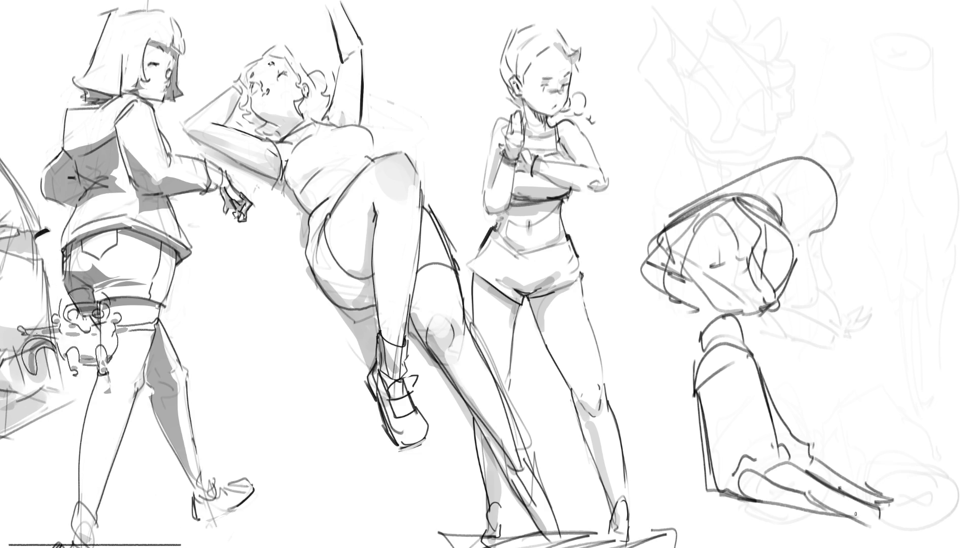
Draw a pointed shape at top right with diagonal lines, a lower curve and a swoosh.
{"action": "mouse_move", "coordinate": [828, 76]}
{"action": "left_mouse_down"}
{"action": "mouse_move", "coordinate": [862, 89]}
{"action": "mouse_move", "coordinate": [867, 162]}
{"action": "left_mouse_up"}
{"action": "left_click_drag", "start_coordinate": [830, 43], "coordinate": [812, 118]}
{"action": "left_click_drag", "start_coordinate": [800, 114], "coordinate": [852, 178]}
{"action": "left_click_drag", "start_coordinate": [874, 153], "coordinate": [867, 182]}
{"action": "left_click_drag", "start_coordinate": [876, 123], "coordinate": [868, 182]}
{"action": "mouse_move", "coordinate": [802, 135]}
{"action": "left_mouse_down"}
{"action": "mouse_move", "coordinate": [847, 207]}
{"action": "mouse_move", "coordinate": [880, 210]}
{"action": "left_mouse_up"}
{"action": "left_click_drag", "start_coordinate": [884, 167], "coordinate": [945, 196]}
{"action": "left_click_drag", "start_coordinate": [884, 216], "coordinate": [933, 208]}
Sketch a slab-like form beside it and extend it to the canvas's top edge.
{"action": "mouse_move", "coordinate": [809, 87]}
{"action": "left_mouse_down"}
{"action": "mouse_move", "coordinate": [816, 109]}
{"action": "mouse_move", "coordinate": [749, 97]}
{"action": "mouse_move", "coordinate": [805, 121]}
{"action": "left_mouse_up"}
{"action": "mouse_move", "coordinate": [736, 101]}
{"action": "left_mouse_down"}
{"action": "mouse_move", "coordinate": [780, 148]}
{"action": "mouse_move", "coordinate": [801, 143]}
{"action": "left_mouse_up"}
{"action": "mouse_move", "coordinate": [762, 81]}
{"action": "left_mouse_down"}
{"action": "mouse_move", "coordinate": [806, 50]}
{"action": "mouse_move", "coordinate": [807, 81]}
{"action": "left_mouse_up"}
{"action": "left_click_drag", "start_coordinate": [755, 84], "coordinate": [778, 84]}
{"action": "left_click_drag", "start_coordinate": [805, 89], "coordinate": [826, 79]}
{"action": "mouse_move", "coordinate": [751, 72]}
{"action": "left_mouse_down"}
{"action": "mouse_move", "coordinate": [820, 29]}
{"action": "mouse_move", "coordinate": [831, 48]}
{"action": "left_mouse_up"}
{"action": "left_click_drag", "start_coordinate": [824, 15], "coordinate": [839, 32]}
{"action": "mouse_move", "coordinate": [770, 14]}
{"action": "left_mouse_down"}
{"action": "mouse_move", "coordinate": [833, 2]}
{"action": "mouse_move", "coordinate": [723, 54]}
{"action": "mouse_move", "coordinate": [806, 28]}
{"action": "mouse_move", "coordinate": [849, 39]}
{"action": "left_mouse_up"}
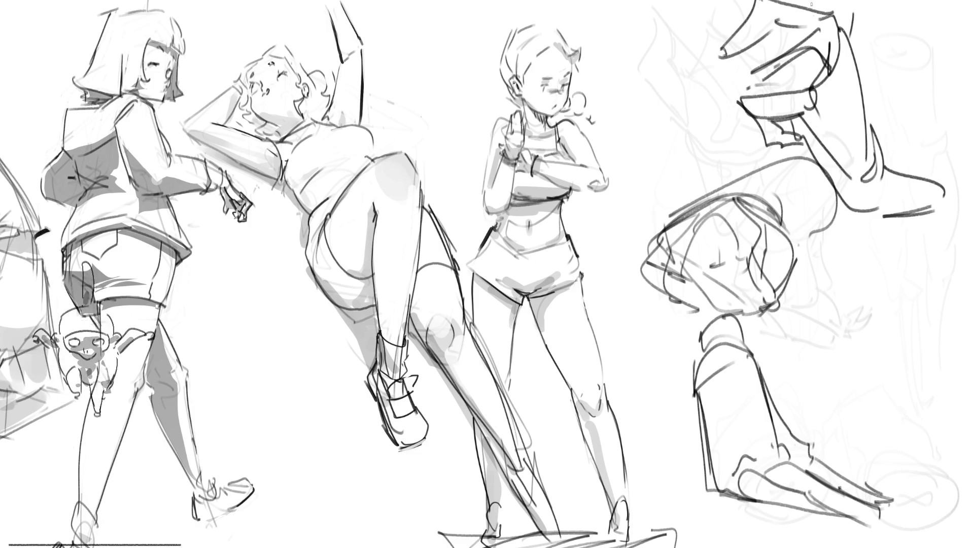
{"action": "mouse_move", "coordinate": [776, 14]}
{"action": "left_mouse_down"}
{"action": "mouse_move", "coordinate": [745, 41]}
{"action": "mouse_move", "coordinate": [722, 45]}
{"action": "left_mouse_up"}
{"action": "mouse_move", "coordinate": [747, 42]}
{"action": "left_mouse_down"}
{"action": "mouse_move", "coordinate": [733, 61]}
{"action": "mouse_move", "coordinate": [747, 54]}
{"action": "left_mouse_up"}
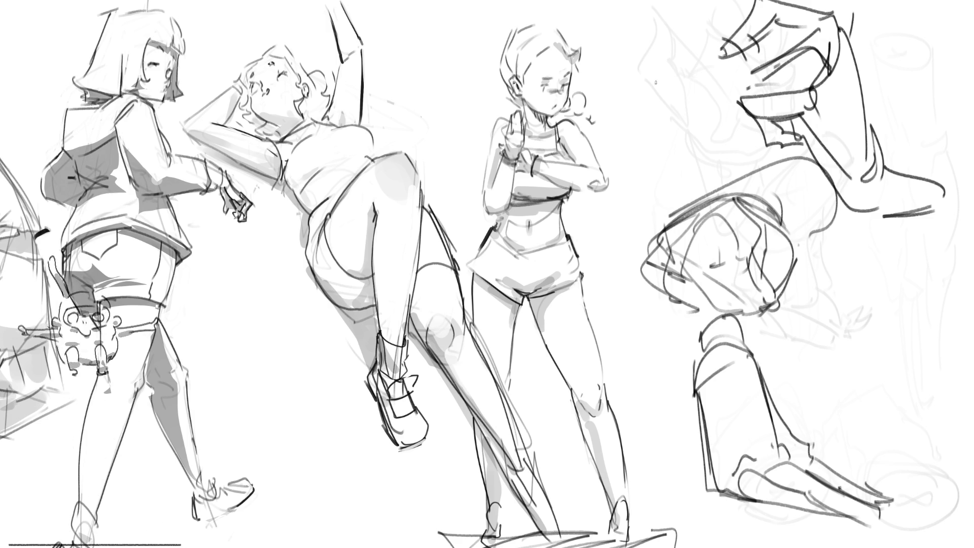
Add short strokes on the upper left edge and two long contours down the form.
{"action": "left_click_drag", "start_coordinate": [638, 73], "coordinate": [649, 93]}
{"action": "mouse_move", "coordinate": [660, 60]}
{"action": "left_mouse_down"}
{"action": "mouse_move", "coordinate": [673, 73]}
{"action": "mouse_move", "coordinate": [634, 72]}
{"action": "mouse_move", "coordinate": [653, 39]}
{"action": "mouse_move", "coordinate": [669, 62]}
{"action": "mouse_move", "coordinate": [646, 30]}
{"action": "mouse_move", "coordinate": [663, 14]}
{"action": "mouse_move", "coordinate": [668, 51]}
{"action": "mouse_move", "coordinate": [733, 135]}
{"action": "left_mouse_up"}
{"action": "mouse_move", "coordinate": [655, 106]}
{"action": "left_mouse_down"}
{"action": "mouse_move", "coordinate": [730, 163]}
{"action": "mouse_move", "coordinate": [741, 142]}
{"action": "mouse_move", "coordinate": [738, 170]}
{"action": "mouse_move", "coordinate": [717, 177]}
{"action": "mouse_move", "coordinate": [732, 166]}
{"action": "mouse_move", "coordinate": [655, 114]}
{"action": "mouse_move", "coordinate": [621, 4]}
{"action": "left_mouse_up"}
{"action": "mouse_move", "coordinate": [680, 63]}
{"action": "left_mouse_down"}
{"action": "mouse_move", "coordinate": [706, 71]}
{"action": "mouse_move", "coordinate": [748, 131]}
{"action": "left_mouse_up"}
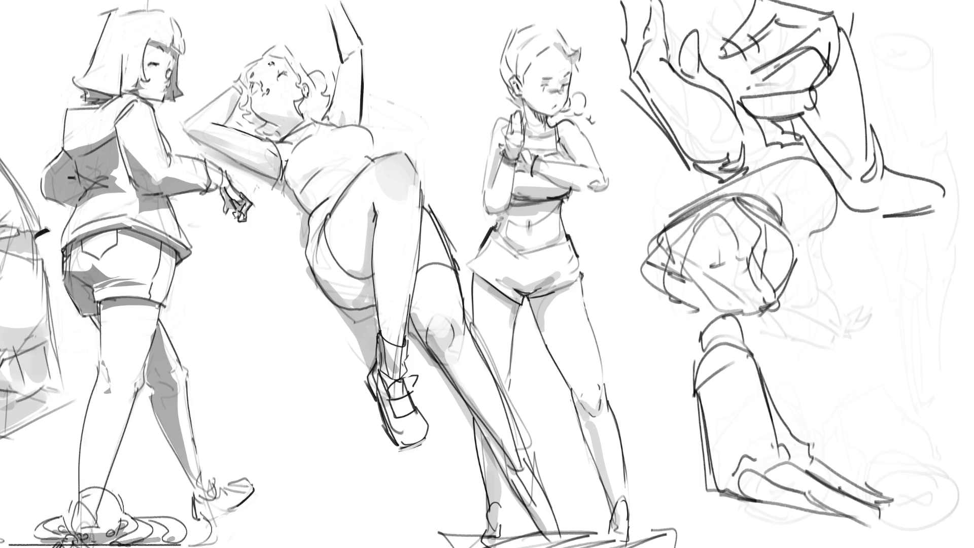
Draw a curved shape on the right figure and add strokes to it.
{"action": "mouse_move", "coordinate": [866, 255]}
{"action": "left_mouse_down"}
{"action": "mouse_move", "coordinate": [907, 230]}
{"action": "mouse_move", "coordinate": [916, 259]}
{"action": "left_mouse_up"}
{"action": "left_click_drag", "start_coordinate": [861, 248], "coordinate": [861, 273]}
{"action": "left_click_drag", "start_coordinate": [903, 234], "coordinate": [908, 291]}
{"action": "mouse_move", "coordinate": [853, 284]}
{"action": "left_mouse_down"}
{"action": "mouse_move", "coordinate": [896, 289]}
{"action": "mouse_move", "coordinate": [913, 306]}
{"action": "left_mouse_up"}
{"action": "left_click_drag", "start_coordinate": [875, 269], "coordinate": [843, 299]}
{"action": "left_click_drag", "start_coordinate": [905, 263], "coordinate": [903, 317]}
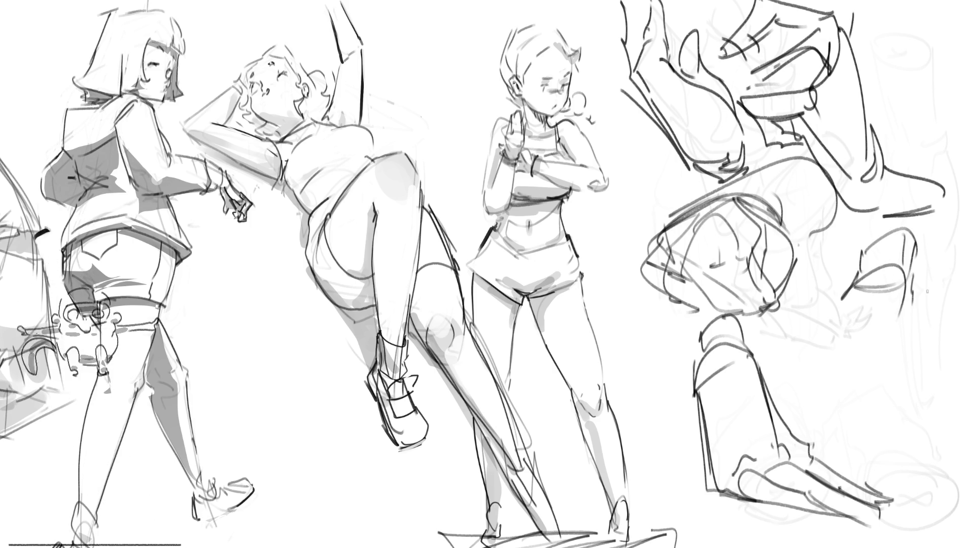
Sketch a rounded shape with curved strokes and rough lines on the lower-right figure.
{"action": "mouse_move", "coordinate": [854, 277]}
{"action": "left_mouse_down"}
{"action": "mouse_move", "coordinate": [813, 347]}
{"action": "mouse_move", "coordinate": [897, 325]}
{"action": "left_mouse_up"}
{"action": "mouse_move", "coordinate": [838, 349]}
{"action": "left_mouse_down"}
{"action": "mouse_move", "coordinate": [812, 396]}
{"action": "mouse_move", "coordinate": [846, 404]}
{"action": "left_mouse_up"}
{"action": "left_click_drag", "start_coordinate": [809, 394], "coordinate": [823, 409]}
{"action": "mouse_move", "coordinate": [824, 408]}
{"action": "left_mouse_down"}
{"action": "mouse_move", "coordinate": [846, 421]}
{"action": "mouse_move", "coordinate": [833, 439]}
{"action": "left_mouse_up"}
{"action": "left_click_drag", "start_coordinate": [831, 409], "coordinate": [832, 440]}
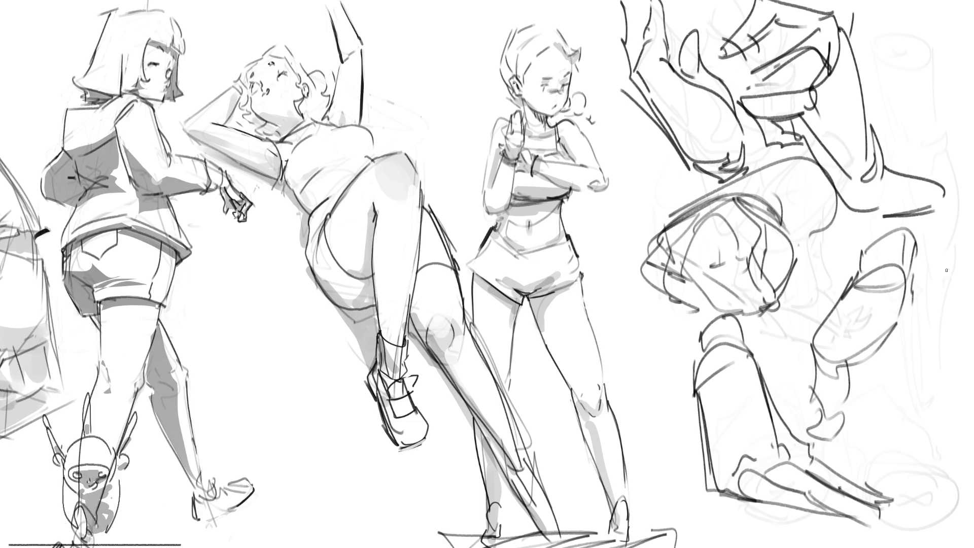
{"action": "left_click_drag", "start_coordinate": [848, 339], "coordinate": [894, 380]}
{"action": "left_click_drag", "start_coordinate": [910, 287], "coordinate": [914, 379]}
{"action": "mouse_move", "coordinate": [857, 388]}
{"action": "left_mouse_down"}
{"action": "mouse_move", "coordinate": [916, 376]}
{"action": "mouse_move", "coordinate": [872, 399]}
{"action": "left_mouse_up"}
{"action": "left_click_drag", "start_coordinate": [880, 398], "coordinate": [858, 409]}
Sketch more lines on the right figure and add short dark marks at its lower right.
{"action": "left_click_drag", "start_coordinate": [813, 345], "coordinate": [785, 387]}
{"action": "mouse_move", "coordinate": [785, 383]}
{"action": "left_mouse_down"}
{"action": "mouse_move", "coordinate": [808, 409]}
{"action": "mouse_move", "coordinate": [782, 409]}
{"action": "left_mouse_up"}
{"action": "mouse_move", "coordinate": [792, 378]}
{"action": "left_mouse_down"}
{"action": "mouse_move", "coordinate": [768, 399]}
{"action": "mouse_move", "coordinate": [781, 416]}
{"action": "left_mouse_up"}
{"action": "left_click_drag", "start_coordinate": [840, 408], "coordinate": [884, 424]}
{"action": "left_click_drag", "start_coordinate": [862, 416], "coordinate": [889, 437]}
{"action": "left_click_drag", "start_coordinate": [885, 403], "coordinate": [911, 429]}
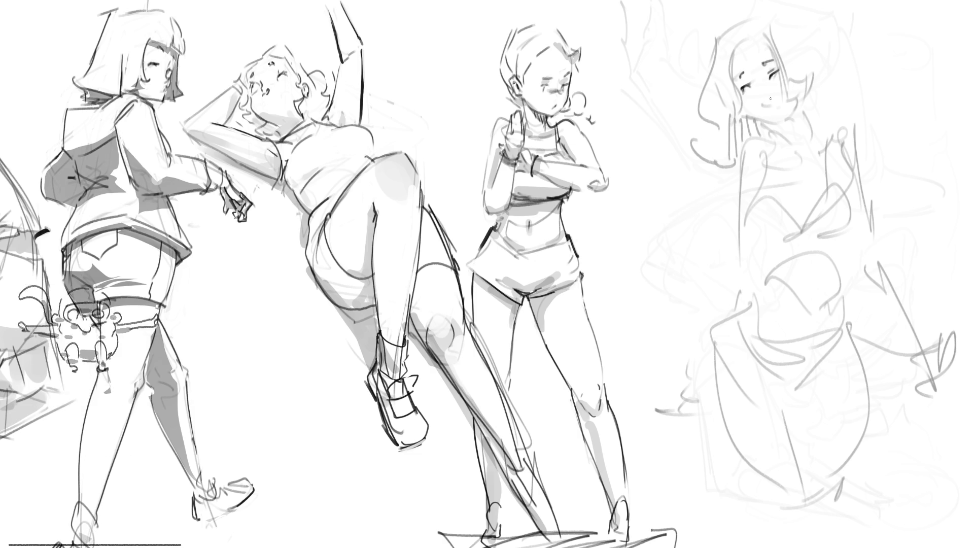
Draw a small open mouth on the woman's face.
{"action": "left_click_drag", "start_coordinate": [763, 103], "coordinate": [794, 152]}
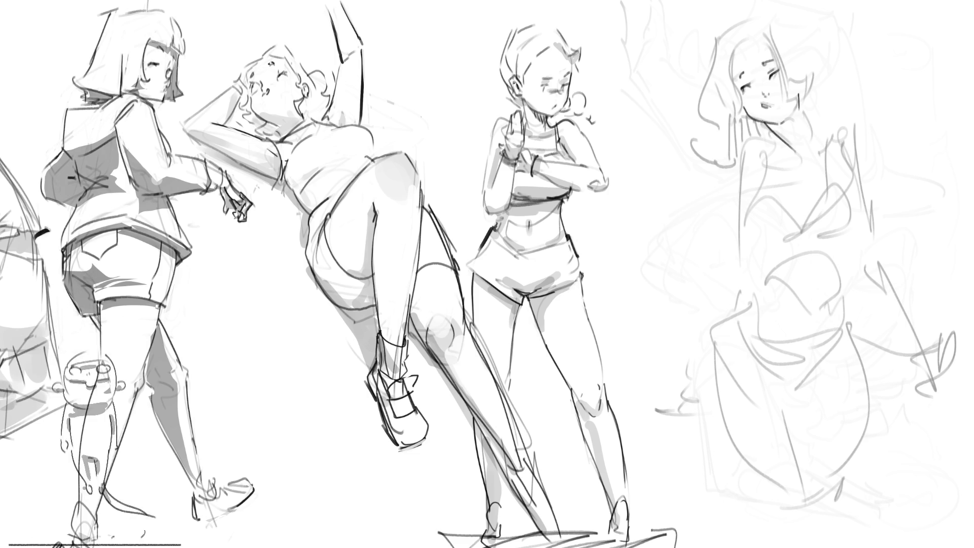
Line the woman's neck, shoulder, arm, chest and bra.
{"action": "mouse_move", "coordinate": [772, 140]}
{"action": "left_mouse_down"}
{"action": "mouse_move", "coordinate": [787, 149]}
{"action": "mouse_move", "coordinate": [733, 180]}
{"action": "mouse_move", "coordinate": [757, 175]}
{"action": "mouse_move", "coordinate": [751, 198]}
{"action": "mouse_move", "coordinate": [785, 171]}
{"action": "left_mouse_up"}
{"action": "mouse_move", "coordinate": [746, 203]}
{"action": "left_mouse_down"}
{"action": "mouse_move", "coordinate": [779, 182]}
{"action": "mouse_move", "coordinate": [746, 212]}
{"action": "mouse_move", "coordinate": [764, 246]}
{"action": "mouse_move", "coordinate": [805, 198]}
{"action": "left_mouse_up"}
{"action": "left_click_drag", "start_coordinate": [776, 142], "coordinate": [773, 208]}
{"action": "left_click_drag", "start_coordinate": [828, 143], "coordinate": [832, 194]}
{"action": "mouse_move", "coordinate": [831, 193]}
{"action": "left_mouse_down"}
{"action": "mouse_move", "coordinate": [805, 236]}
{"action": "mouse_move", "coordinate": [869, 222]}
{"action": "left_mouse_up"}
{"action": "mouse_move", "coordinate": [868, 224]}
{"action": "left_mouse_down"}
{"action": "mouse_move", "coordinate": [811, 254]}
{"action": "mouse_move", "coordinate": [848, 246]}
{"action": "left_mouse_up"}
{"action": "mouse_move", "coordinate": [822, 141]}
{"action": "left_mouse_down"}
{"action": "mouse_move", "coordinate": [856, 120]}
{"action": "mouse_move", "coordinate": [868, 184]}
{"action": "mouse_move", "coordinate": [840, 138]}
{"action": "left_mouse_up"}
{"action": "left_click_drag", "start_coordinate": [788, 159], "coordinate": [816, 115]}
Draw curly hair around the head with a left outline, and hatch neck shadow.
{"action": "left_click_drag", "start_coordinate": [764, 39], "coordinate": [807, 113]}
{"action": "left_click_drag", "start_coordinate": [761, 22], "coordinate": [799, 39]}
{"action": "mouse_move", "coordinate": [809, 49]}
{"action": "left_mouse_down"}
{"action": "mouse_move", "coordinate": [832, 104]}
{"action": "mouse_move", "coordinate": [823, 120]}
{"action": "left_mouse_up"}
{"action": "mouse_move", "coordinate": [761, 33]}
{"action": "left_mouse_down"}
{"action": "mouse_move", "coordinate": [726, 86]}
{"action": "mouse_move", "coordinate": [743, 121]}
{"action": "left_mouse_up"}
{"action": "left_click_drag", "start_coordinate": [730, 48], "coordinate": [735, 80]}
{"action": "mouse_move", "coordinate": [762, 16]}
{"action": "left_mouse_down"}
{"action": "mouse_move", "coordinate": [717, 37]}
{"action": "mouse_move", "coordinate": [709, 85]}
{"action": "left_mouse_up"}
{"action": "left_click_drag", "start_coordinate": [712, 49], "coordinate": [730, 169]}
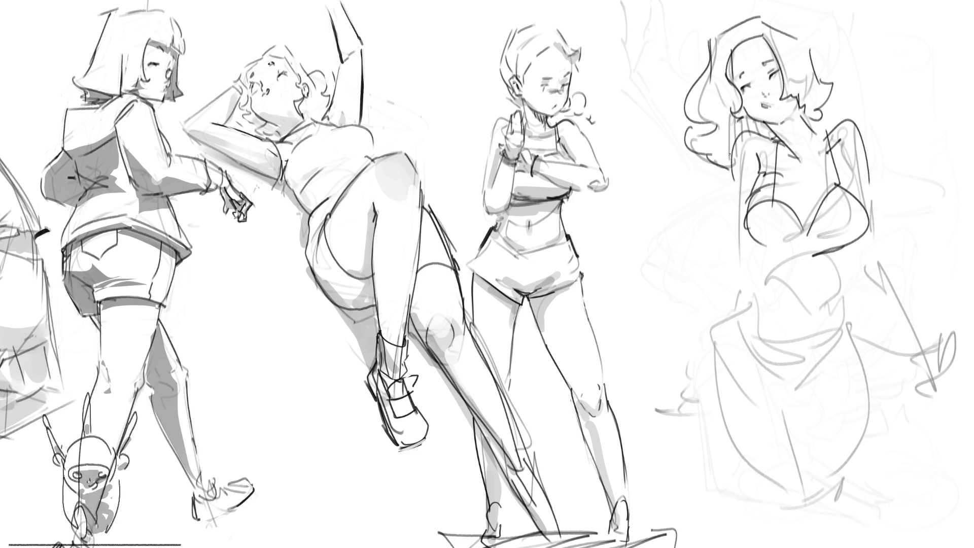
{"action": "left_click_drag", "start_coordinate": [737, 118], "coordinate": [716, 158]}
{"action": "left_click_drag", "start_coordinate": [753, 119], "coordinate": [752, 135]}
{"action": "left_click_drag", "start_coordinate": [762, 121], "coordinate": [769, 135]}
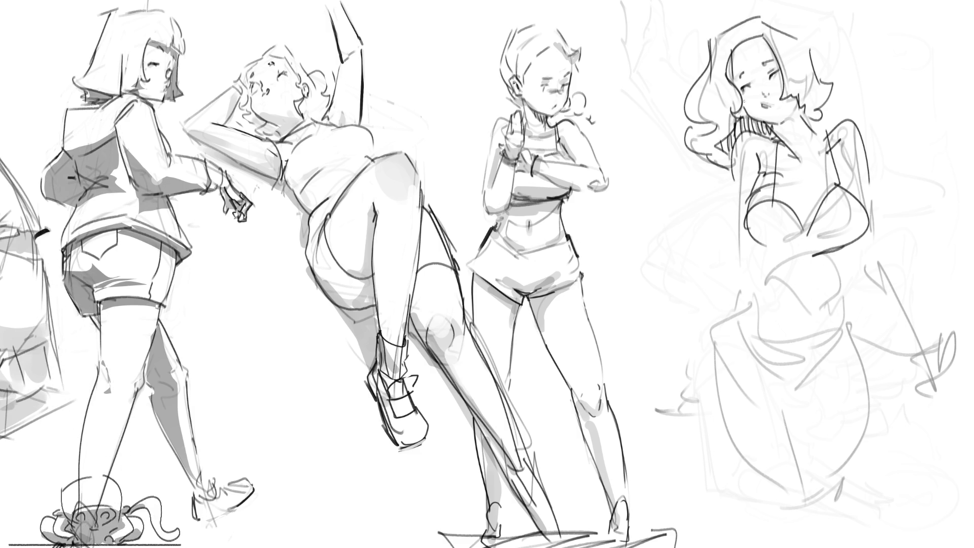
Line the torso, waist, navel, hips, bikini bottom and both leg contours.
{"action": "left_click_drag", "start_coordinate": [731, 180], "coordinate": [749, 274]}
{"action": "left_click_drag", "start_coordinate": [731, 233], "coordinate": [726, 301]}
{"action": "mouse_move", "coordinate": [761, 251]}
{"action": "left_mouse_down"}
{"action": "mouse_move", "coordinate": [837, 256]}
{"action": "mouse_move", "coordinate": [840, 292]}
{"action": "mouse_move", "coordinate": [805, 305]}
{"action": "mouse_move", "coordinate": [740, 299]}
{"action": "mouse_move", "coordinate": [761, 369]}
{"action": "mouse_move", "coordinate": [787, 392]}
{"action": "left_mouse_up"}
{"action": "mouse_move", "coordinate": [749, 317]}
{"action": "left_mouse_down"}
{"action": "mouse_move", "coordinate": [801, 394]}
{"action": "mouse_move", "coordinate": [834, 331]}
{"action": "left_mouse_up"}
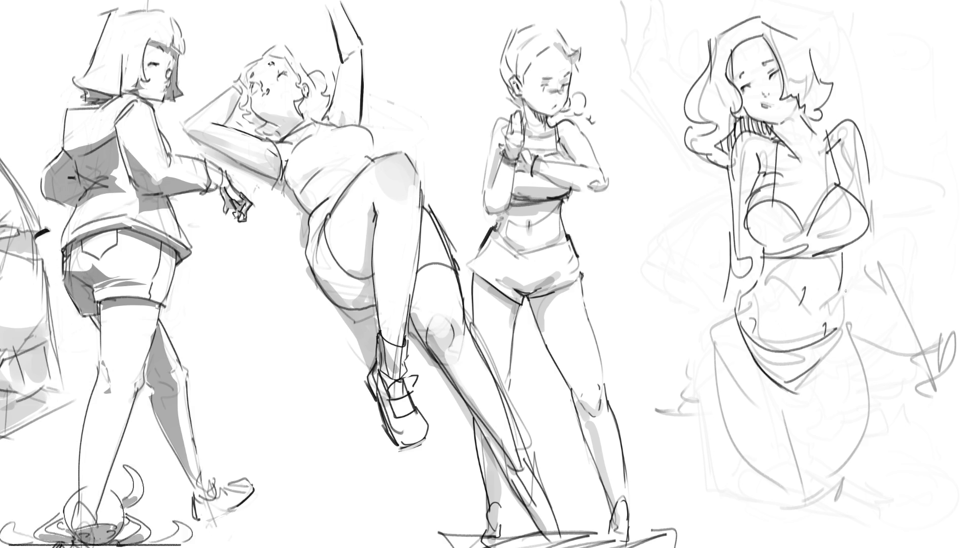
{"action": "mouse_move", "coordinate": [737, 300]}
{"action": "left_mouse_down"}
{"action": "mouse_move", "coordinate": [710, 340]}
{"action": "mouse_move", "coordinate": [784, 392]}
{"action": "left_mouse_up"}
{"action": "left_click_drag", "start_coordinate": [710, 355], "coordinate": [777, 523]}
{"action": "left_click_drag", "start_coordinate": [772, 383], "coordinate": [810, 516]}
{"action": "left_click_drag", "start_coordinate": [799, 395], "coordinate": [832, 367]}
{"action": "left_click_drag", "start_coordinate": [850, 330], "coordinate": [840, 505]}
{"action": "left_click_drag", "start_coordinate": [796, 401], "coordinate": [816, 513]}
Draw the long right arm and side contour, ending in a hand with fingers.
{"action": "mouse_move", "coordinate": [864, 152]}
{"action": "left_mouse_down"}
{"action": "mouse_move", "coordinate": [874, 184]}
{"action": "mouse_move", "coordinate": [858, 251]}
{"action": "mouse_move", "coordinate": [897, 319]}
{"action": "left_mouse_up"}
{"action": "left_click_drag", "start_coordinate": [881, 211], "coordinate": [928, 358]}
{"action": "left_click_drag", "start_coordinate": [887, 305], "coordinate": [918, 346]}
{"action": "left_click_drag", "start_coordinate": [880, 217], "coordinate": [928, 354]}
{"action": "mouse_move", "coordinate": [916, 353]}
{"action": "left_mouse_down"}
{"action": "mouse_move", "coordinate": [936, 361]}
{"action": "mouse_move", "coordinate": [940, 386]}
{"action": "left_mouse_up"}
{"action": "left_click_drag", "start_coordinate": [923, 384], "coordinate": [933, 388]}
{"action": "left_click_drag", "start_coordinate": [944, 355], "coordinate": [947, 382]}
{"action": "left_click_drag", "start_coordinate": [937, 378], "coordinate": [941, 395]}
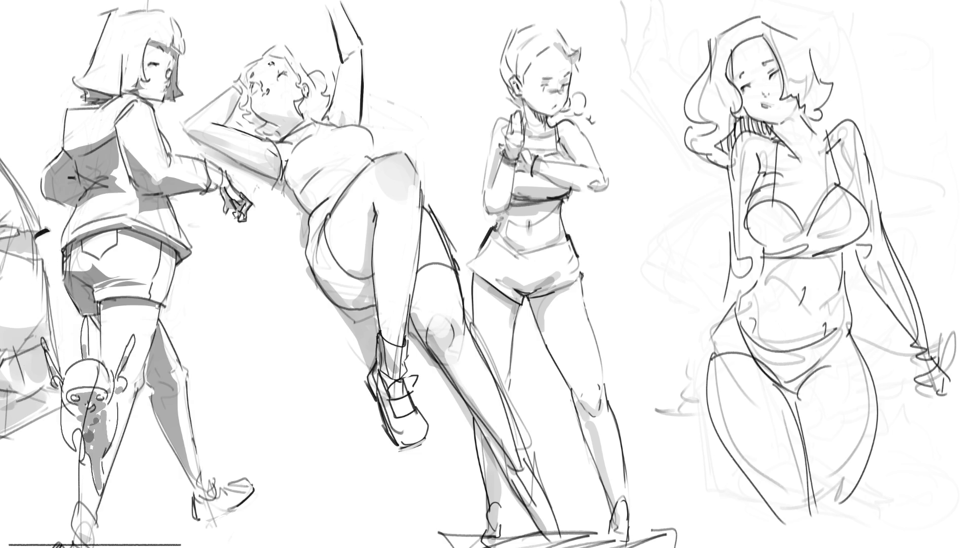
Doodle a small loop beside the figure, then undo the dark bra-centre strokes.
{"action": "mouse_move", "coordinate": [672, 390]}
{"action": "left_mouse_down"}
{"action": "mouse_move", "coordinate": [702, 431]}
{"action": "mouse_move", "coordinate": [670, 401]}
{"action": "mouse_move", "coordinate": [620, 398]}
{"action": "mouse_move", "coordinate": [730, 471]}
{"action": "left_mouse_up"}
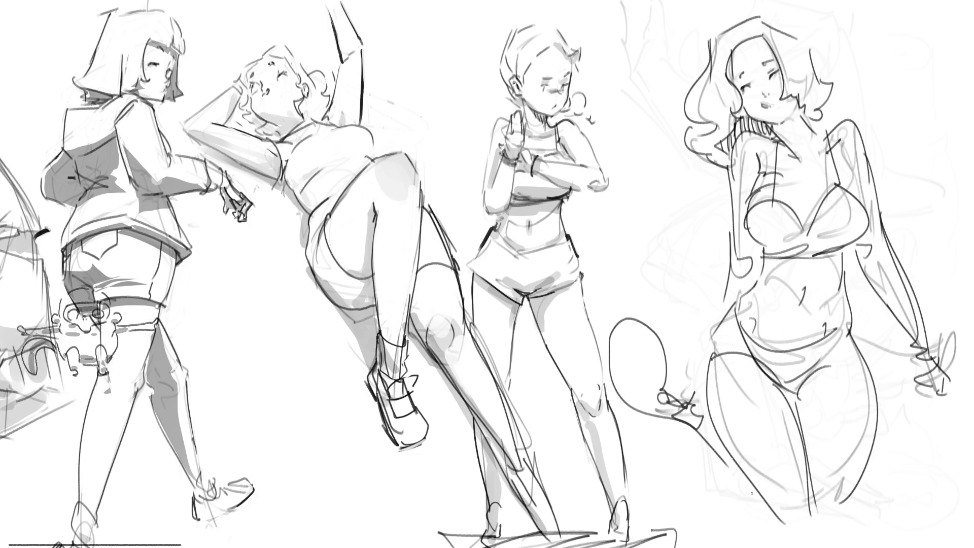
{"action": "mouse_move", "coordinate": [807, 189]}
{"action": "left_mouse_down"}
{"action": "mouse_move", "coordinate": [807, 238]}
{"action": "mouse_move", "coordinate": [806, 214]}
{"action": "left_mouse_up"}
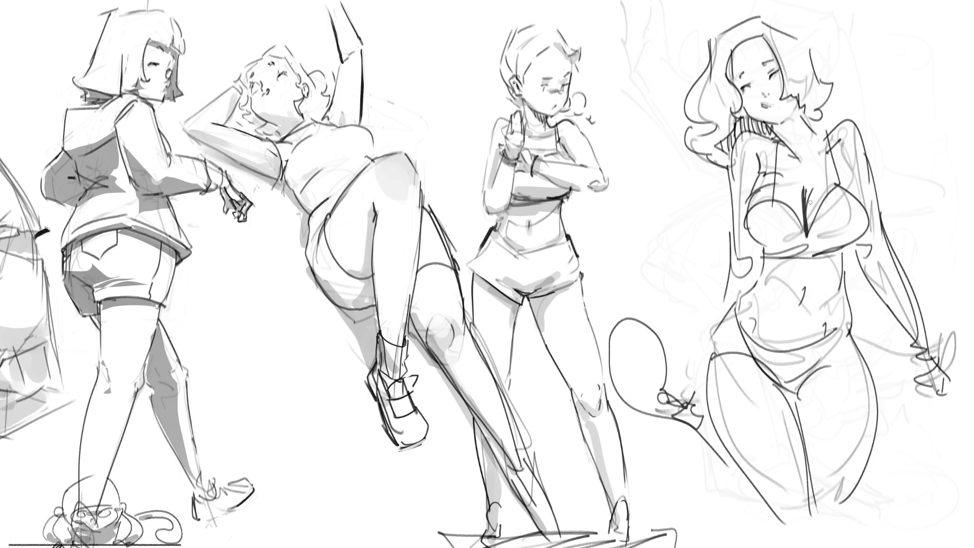
{"action": "left_click_drag", "start_coordinate": [807, 229], "coordinate": [832, 170]}
{"action": "key", "text": "ctrl+z"}
{"action": "key", "text": "ctrl+z"}
{"action": "key", "text": "ctrl+z"}
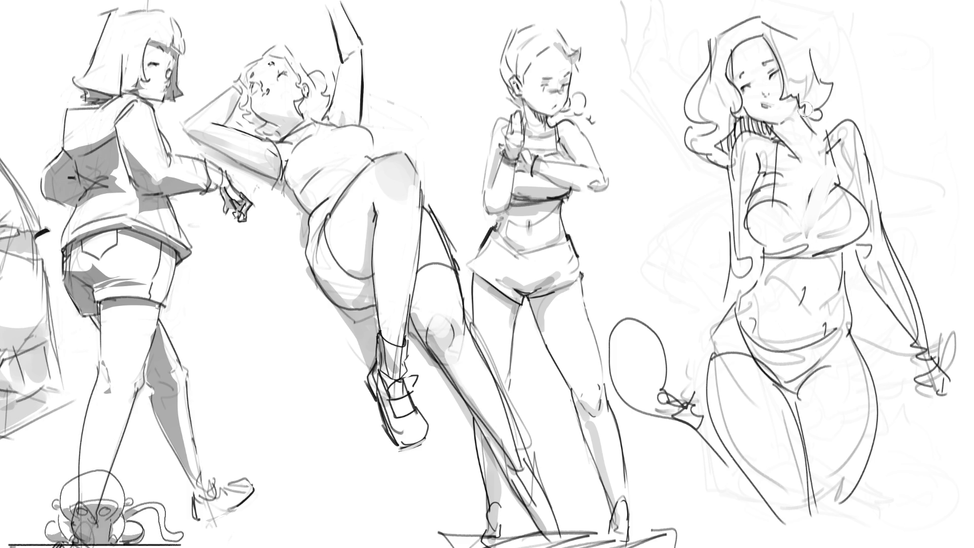
Shade the neck, chest, arm, under-chest band, hips, inner thighs and lower legs grey.
{"action": "mouse_move", "coordinate": [746, 127]}
{"action": "left_mouse_down"}
{"action": "mouse_move", "coordinate": [792, 124]}
{"action": "mouse_move", "coordinate": [792, 142]}
{"action": "mouse_move", "coordinate": [777, 153]}
{"action": "mouse_move", "coordinate": [814, 155]}
{"action": "mouse_move", "coordinate": [773, 152]}
{"action": "mouse_move", "coordinate": [756, 188]}
{"action": "mouse_move", "coordinate": [743, 178]}
{"action": "mouse_move", "coordinate": [746, 264]}
{"action": "mouse_move", "coordinate": [748, 233]}
{"action": "mouse_move", "coordinate": [794, 247]}
{"action": "mouse_move", "coordinate": [806, 218]}
{"action": "mouse_move", "coordinate": [832, 244]}
{"action": "mouse_move", "coordinate": [857, 232]}
{"action": "mouse_move", "coordinate": [852, 202]}
{"action": "mouse_move", "coordinate": [903, 342]}
{"action": "left_mouse_up"}
{"action": "mouse_move", "coordinate": [772, 258]}
{"action": "left_mouse_down"}
{"action": "mouse_move", "coordinate": [830, 262]}
{"action": "mouse_move", "coordinate": [771, 274]}
{"action": "mouse_move", "coordinate": [832, 246]}
{"action": "mouse_move", "coordinate": [801, 319]}
{"action": "left_mouse_up"}
{"action": "mouse_move", "coordinate": [730, 328]}
{"action": "left_mouse_down"}
{"action": "mouse_move", "coordinate": [738, 350]}
{"action": "mouse_move", "coordinate": [786, 376]}
{"action": "mouse_move", "coordinate": [812, 365]}
{"action": "mouse_move", "coordinate": [800, 432]}
{"action": "mouse_move", "coordinate": [808, 503]}
{"action": "mouse_move", "coordinate": [717, 351]}
{"action": "mouse_move", "coordinate": [754, 485]}
{"action": "mouse_move", "coordinate": [786, 525]}
{"action": "left_mouse_up"}
{"action": "mouse_move", "coordinate": [852, 499]}
{"action": "left_mouse_down"}
{"action": "mouse_move", "coordinate": [832, 520]}
{"action": "mouse_move", "coordinate": [852, 484]}
{"action": "left_mouse_up"}
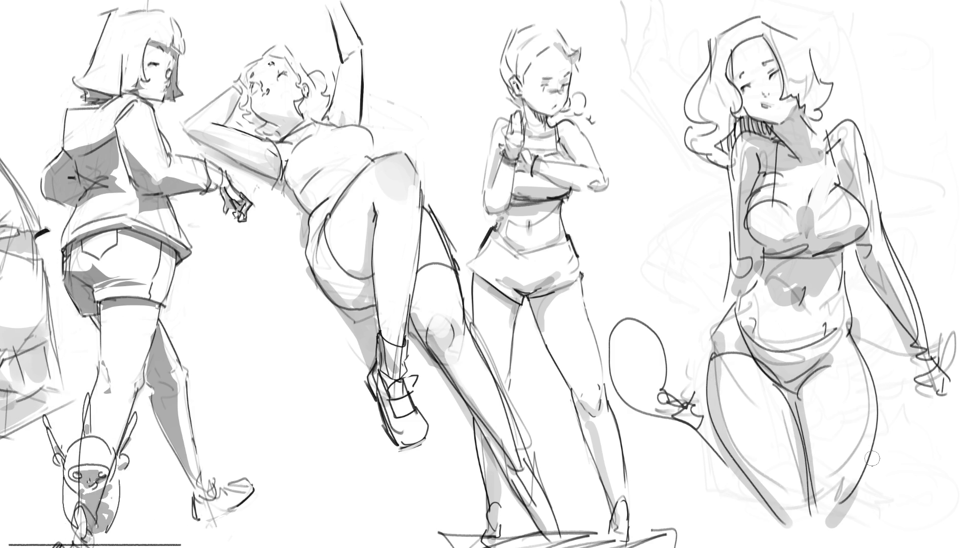
{"action": "mouse_move", "coordinate": [835, 369]}
{"action": "left_mouse_down"}
{"action": "mouse_move", "coordinate": [807, 408]}
{"action": "mouse_move", "coordinate": [803, 428]}
{"action": "mouse_move", "coordinate": [817, 431]}
{"action": "left_mouse_up"}
{"action": "mouse_move", "coordinate": [818, 432]}
{"action": "left_mouse_down"}
{"action": "mouse_move", "coordinate": [818, 394]}
{"action": "mouse_move", "coordinate": [810, 475]}
{"action": "left_mouse_up"}
{"action": "mouse_move", "coordinate": [791, 391]}
{"action": "left_mouse_down"}
{"action": "mouse_move", "coordinate": [773, 426]}
{"action": "mouse_move", "coordinate": [738, 358]}
{"action": "mouse_move", "coordinate": [811, 378]}
{"action": "left_mouse_up"}
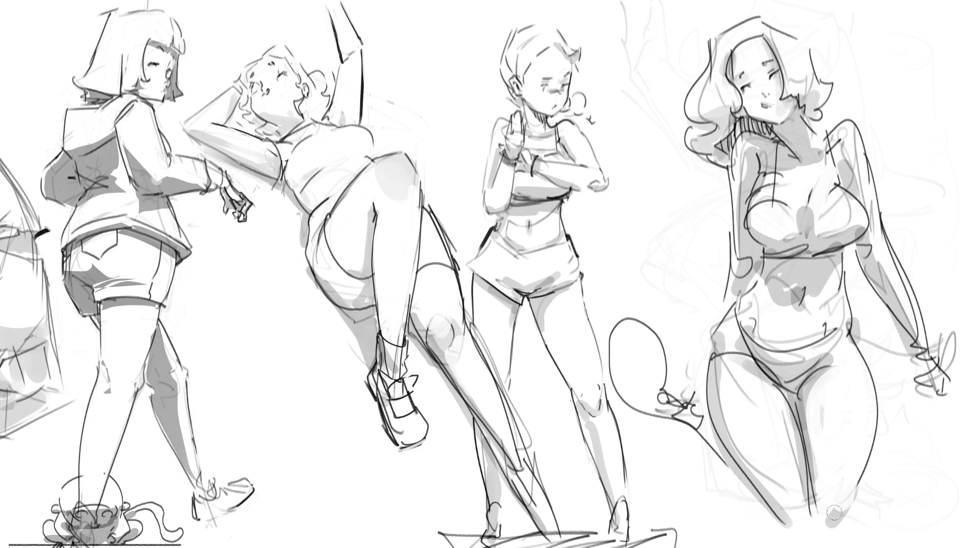
Try dark strokes on the lower legs, undoing the unwanted ones with Ctrl+Z.
{"action": "left_click_drag", "start_coordinate": [820, 506], "coordinate": [814, 533]}
{"action": "mouse_move", "coordinate": [858, 485]}
{"action": "left_mouse_down"}
{"action": "mouse_move", "coordinate": [858, 538]}
{"action": "mouse_move", "coordinate": [858, 487]}
{"action": "mouse_move", "coordinate": [818, 530]}
{"action": "mouse_move", "coordinate": [795, 488]}
{"action": "mouse_move", "coordinate": [808, 519]}
{"action": "left_mouse_up"}
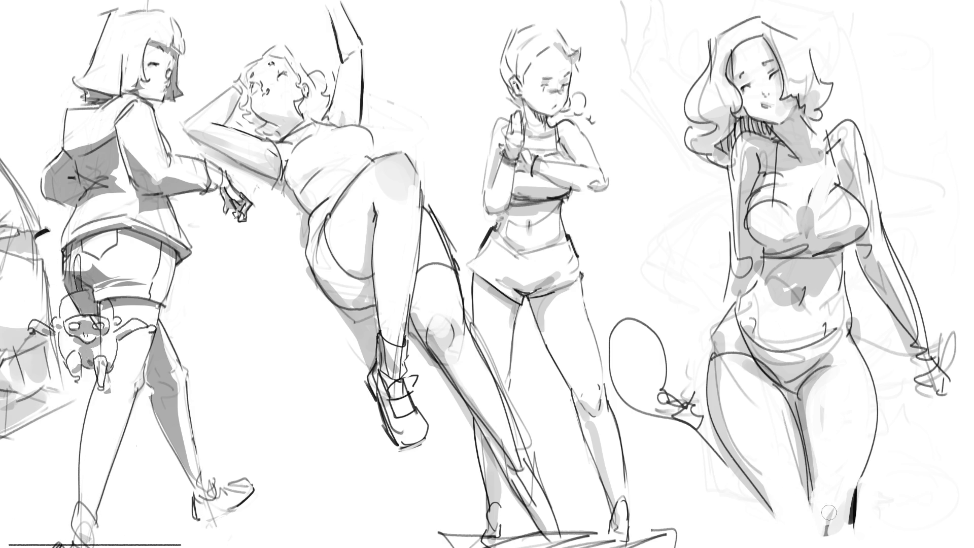
{"action": "left_click_drag", "start_coordinate": [764, 505], "coordinate": [767, 544]}
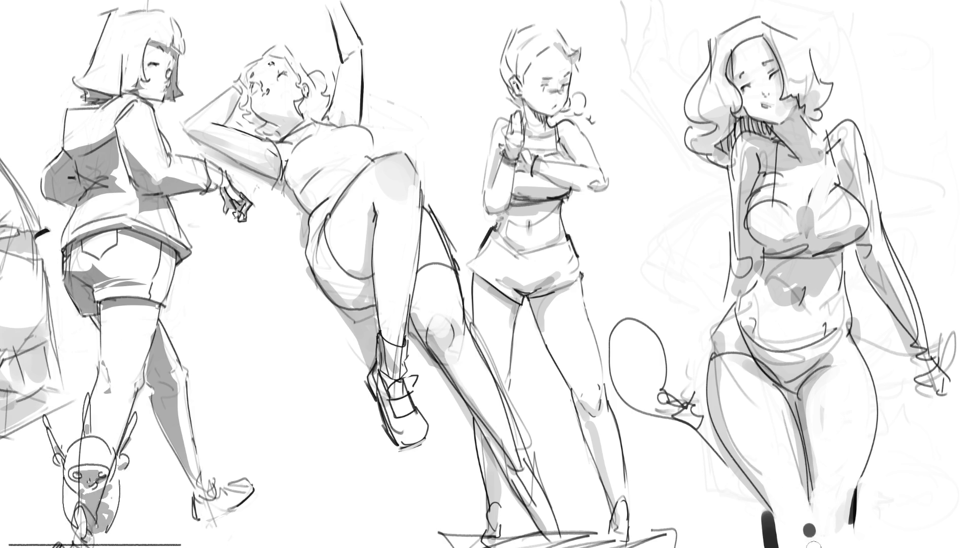
{"action": "key", "text": "ctrl+z"}
{"action": "key", "text": "ctrl+z"}
{"action": "key", "text": "ctrl+z"}
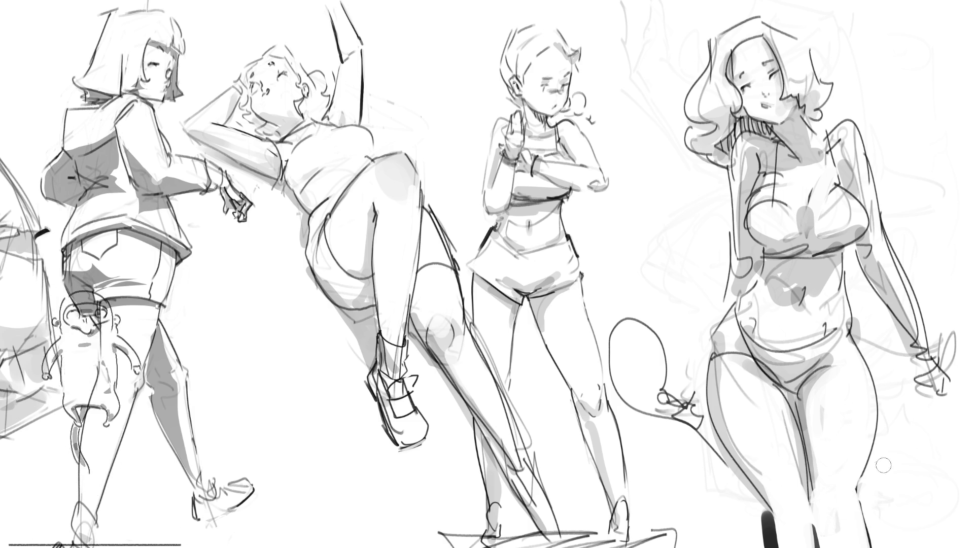
{"action": "left_click_drag", "start_coordinate": [813, 459], "coordinate": [807, 528]}
{"action": "key", "text": "ctrl+z"}
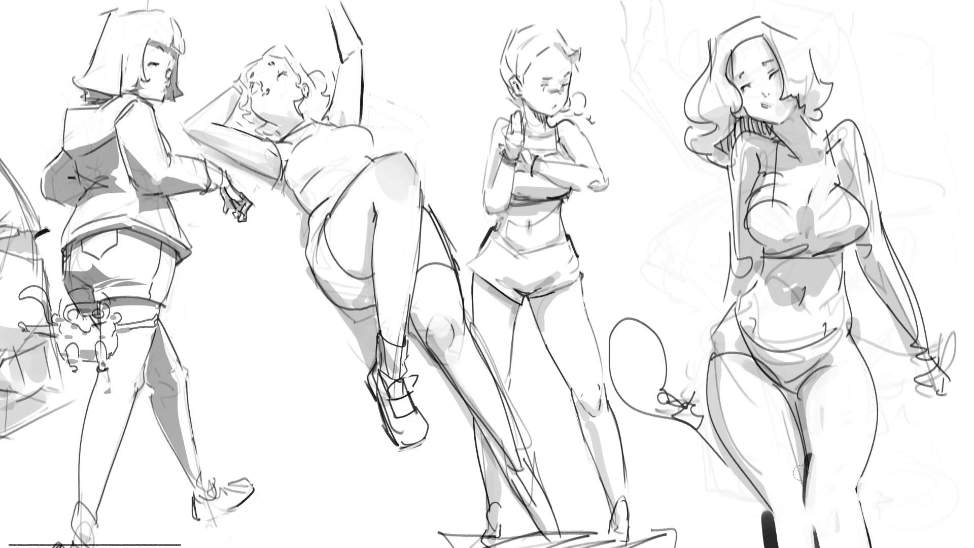
{"action": "key", "text": "ctrl+z"}
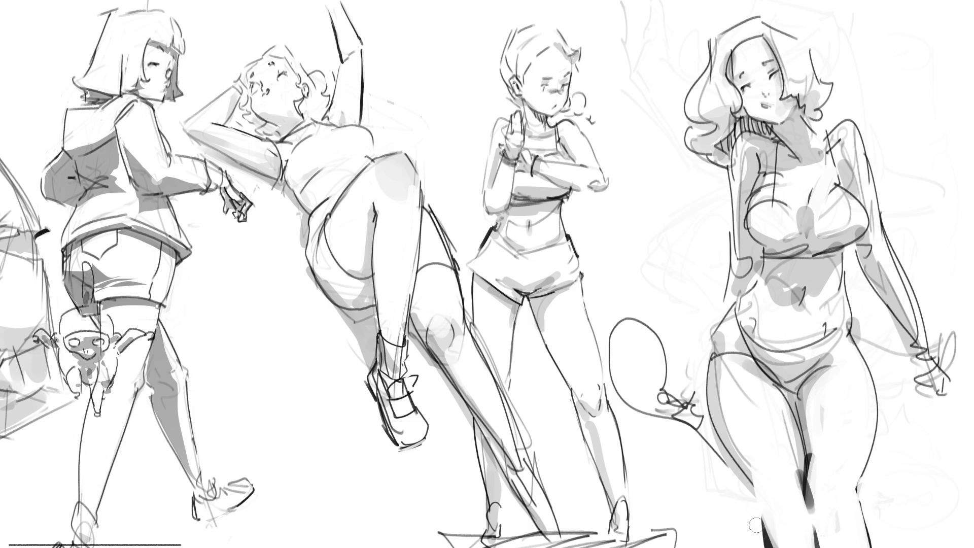
Add dark accents at both lower legs and fade the figure to a light guide.
{"action": "left_click_drag", "start_coordinate": [755, 523], "coordinate": [762, 547]}
{"action": "left_click_drag", "start_coordinate": [859, 500], "coordinate": [857, 547]}
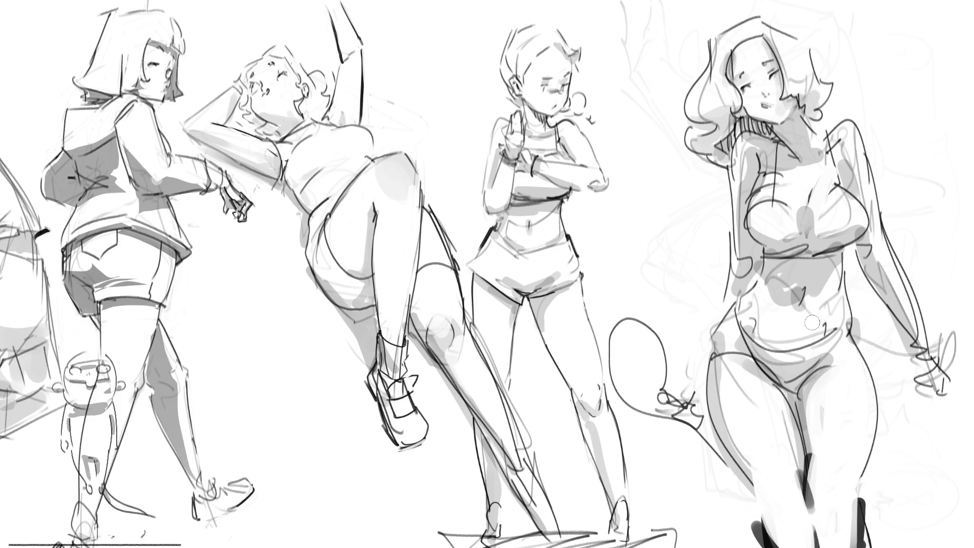
{"action": "mouse_move", "coordinate": [812, 330]}
{"action": "left_mouse_down"}
{"action": "mouse_move", "coordinate": [760, 109]}
{"action": "mouse_move", "coordinate": [757, 225]}
{"action": "mouse_move", "coordinate": [812, 264]}
{"action": "mouse_move", "coordinate": [865, 282]}
{"action": "mouse_move", "coordinate": [752, 88]}
{"action": "mouse_move", "coordinate": [863, 477]}
{"action": "mouse_move", "coordinate": [854, 507]}
{"action": "left_mouse_up"}
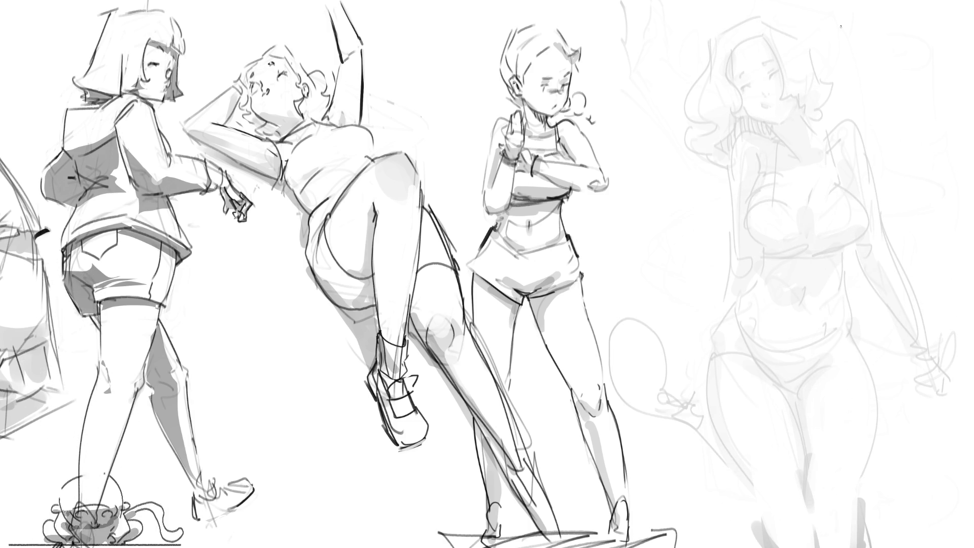
Sketch a head arc with a curl, the shoulder and right arm, and left-side lines.
{"action": "mouse_move", "coordinate": [797, 58]}
{"action": "left_mouse_down"}
{"action": "mouse_move", "coordinate": [794, 96]}
{"action": "mouse_move", "coordinate": [849, 112]}
{"action": "mouse_move", "coordinate": [794, 99]}
{"action": "mouse_move", "coordinate": [810, 133]}
{"action": "mouse_move", "coordinate": [776, 127]}
{"action": "mouse_move", "coordinate": [753, 222]}
{"action": "mouse_move", "coordinate": [856, 219]}
{"action": "left_mouse_up"}
{"action": "mouse_move", "coordinate": [848, 120]}
{"action": "left_mouse_down"}
{"action": "mouse_move", "coordinate": [870, 202]}
{"action": "mouse_move", "coordinate": [863, 217]}
{"action": "mouse_move", "coordinate": [908, 282]}
{"action": "left_mouse_up"}
{"action": "left_click_drag", "start_coordinate": [858, 232], "coordinate": [908, 295]}
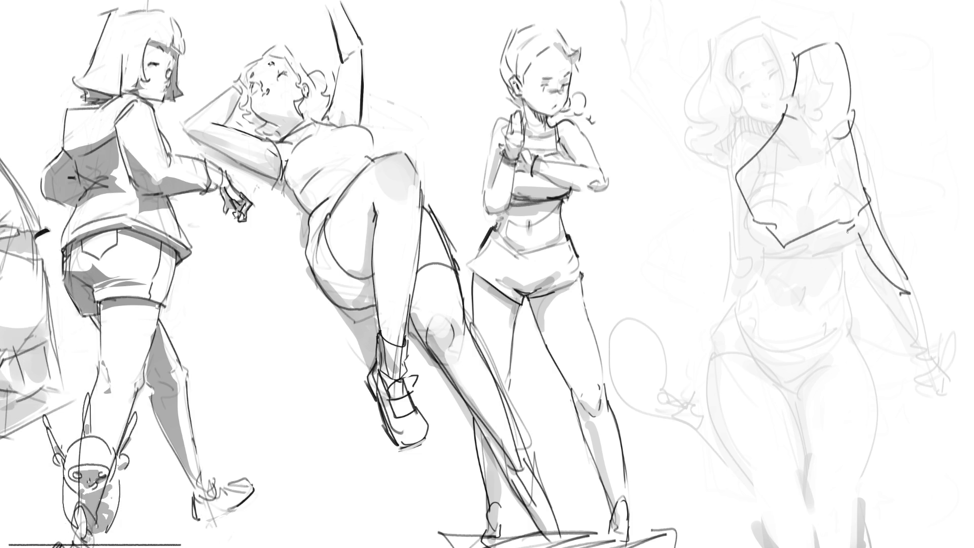
{"action": "left_click_drag", "start_coordinate": [824, 243], "coordinate": [872, 363]}
{"action": "left_click_drag", "start_coordinate": [823, 245], "coordinate": [837, 379]}
{"action": "left_click_drag", "start_coordinate": [784, 260], "coordinate": [835, 381]}
{"action": "left_click_drag", "start_coordinate": [790, 273], "coordinate": [819, 397]}
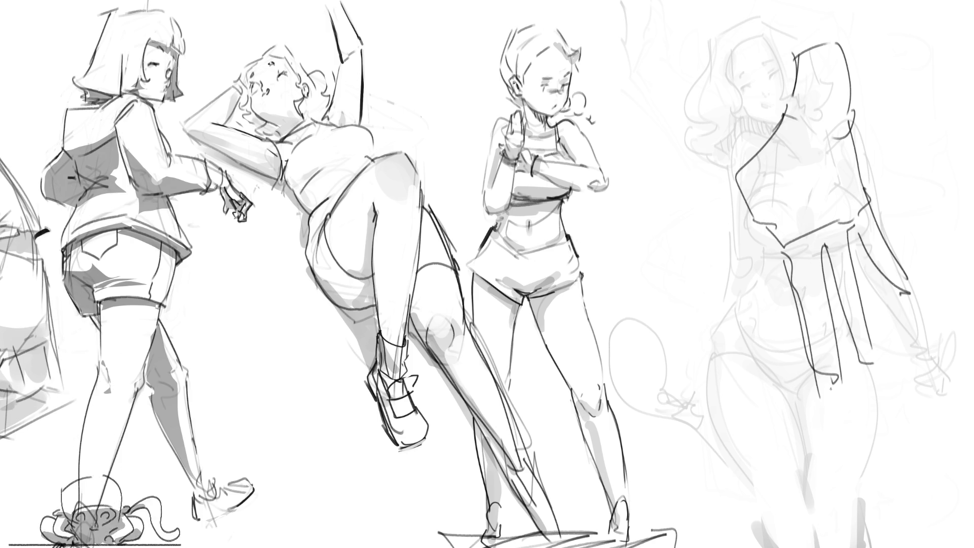
Add torso and leg lines, a waist curve, vertical body lines and a long shoulder line.
{"action": "mouse_move", "coordinate": [750, 217]}
{"action": "left_mouse_down"}
{"action": "mouse_move", "coordinate": [782, 267]}
{"action": "mouse_move", "coordinate": [735, 368]}
{"action": "left_mouse_up"}
{"action": "left_click_drag", "start_coordinate": [776, 266], "coordinate": [745, 380]}
{"action": "left_click_drag", "start_coordinate": [735, 378], "coordinate": [759, 379]}
{"action": "left_click_drag", "start_coordinate": [794, 236], "coordinate": [816, 221]}
{"action": "left_click_drag", "start_coordinate": [812, 181], "coordinate": [803, 210]}
{"action": "left_click_drag", "start_coordinate": [810, 229], "coordinate": [815, 242]}
{"action": "left_click_drag", "start_coordinate": [832, 124], "coordinate": [817, 214]}
{"action": "mouse_move", "coordinate": [778, 130]}
{"action": "left_mouse_down"}
{"action": "mouse_move", "coordinate": [685, 209]}
{"action": "mouse_move", "coordinate": [731, 208]}
{"action": "left_mouse_up"}
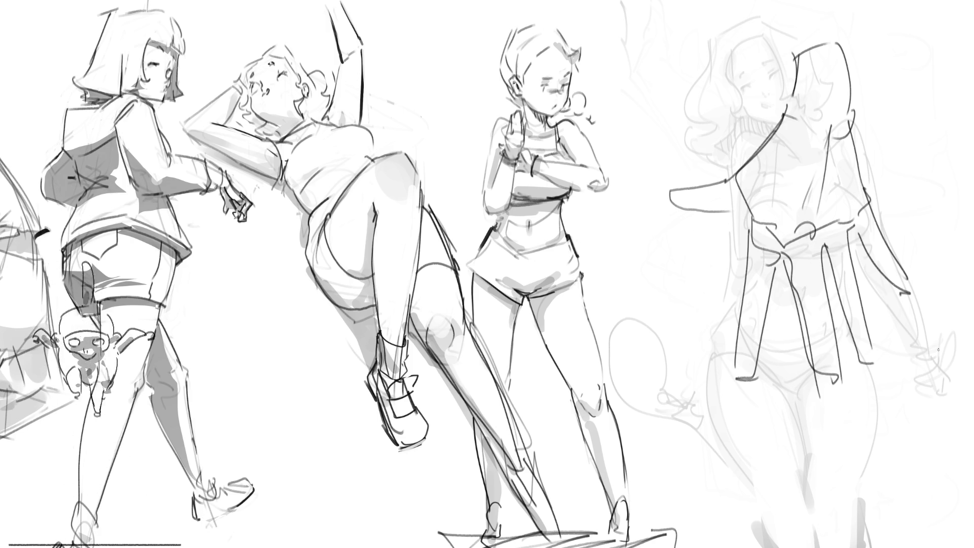
{"action": "left_click_drag", "start_coordinate": [789, 109], "coordinate": [732, 175]}
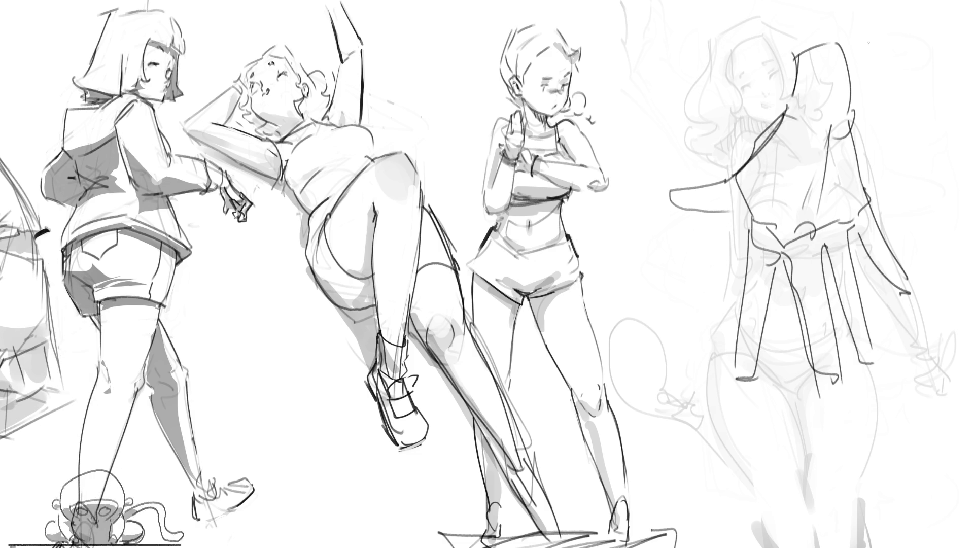
{"action": "left_click_drag", "start_coordinate": [771, 166], "coordinate": [749, 241]}
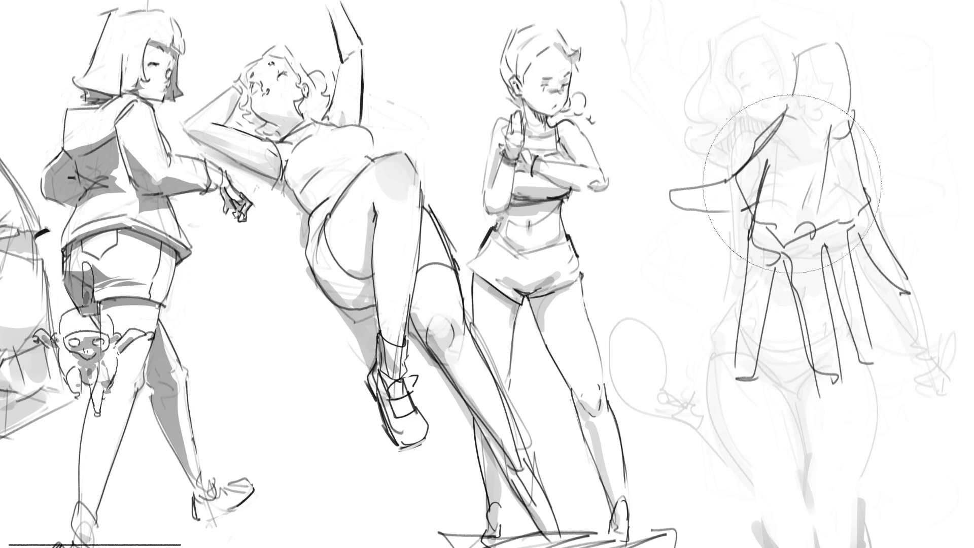
Fade the old hand sketch, then draw finger lines and a fingertip over the faint right figure.
{"action": "left_click_drag", "start_coordinate": [787, 51], "coordinate": [756, 279]}
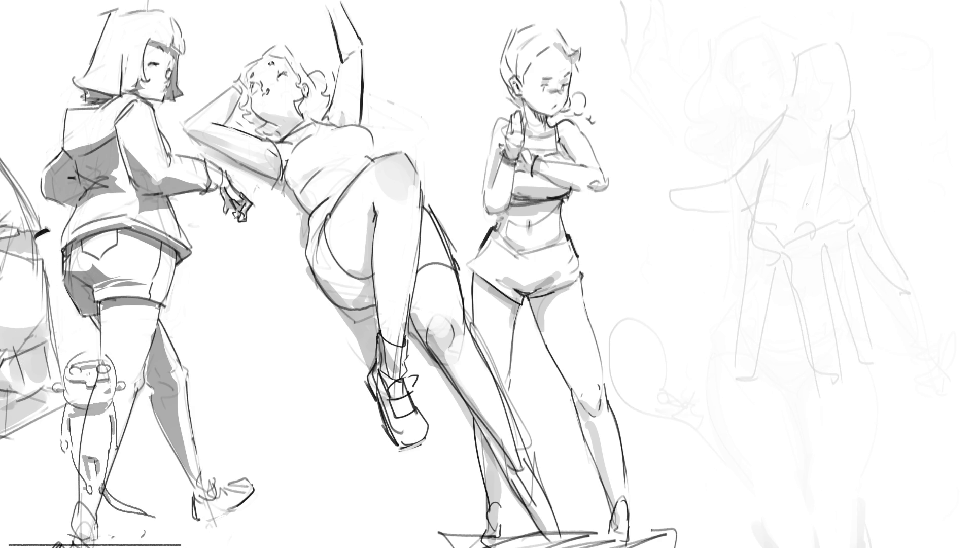
{"action": "left_click_drag", "start_coordinate": [796, 225], "coordinate": [799, 234]}
{"action": "mouse_move", "coordinate": [800, 249]}
{"action": "left_mouse_down"}
{"action": "mouse_move", "coordinate": [813, 241]}
{"action": "mouse_move", "coordinate": [812, 260]}
{"action": "mouse_move", "coordinate": [829, 256]}
{"action": "mouse_move", "coordinate": [789, 264]}
{"action": "mouse_move", "coordinate": [827, 269]}
{"action": "left_mouse_up"}
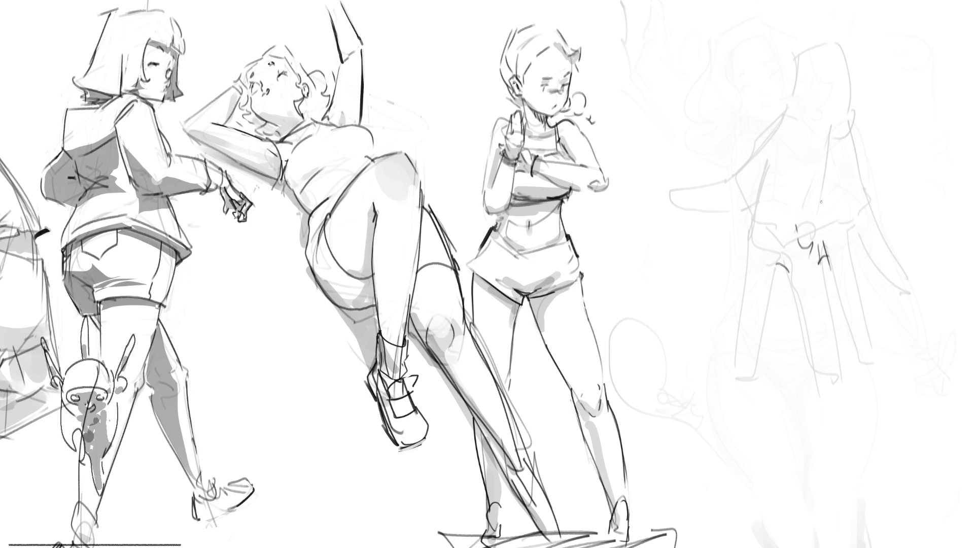
{"action": "mouse_move", "coordinate": [776, 251]}
{"action": "left_mouse_down"}
{"action": "mouse_move", "coordinate": [777, 270]}
{"action": "mouse_move", "coordinate": [818, 309]}
{"action": "mouse_move", "coordinate": [807, 319]}
{"action": "mouse_move", "coordinate": [818, 358]}
{"action": "left_mouse_up"}
{"action": "left_click_drag", "start_coordinate": [821, 263], "coordinate": [843, 388]}
{"action": "left_click_drag", "start_coordinate": [836, 392], "coordinate": [846, 397]}
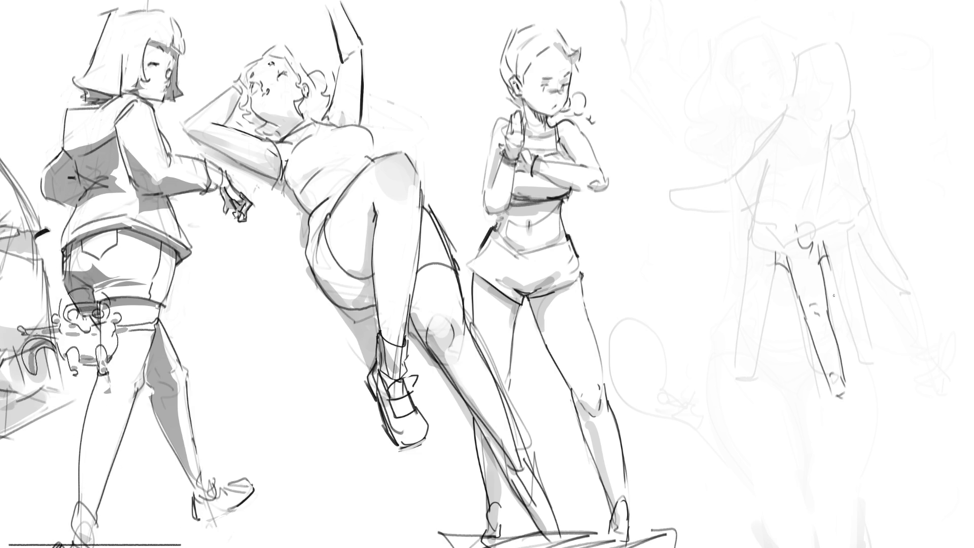
{"action": "mouse_move", "coordinate": [774, 261]}
{"action": "left_mouse_down"}
{"action": "mouse_move", "coordinate": [756, 377]}
{"action": "mouse_move", "coordinate": [740, 357]}
{"action": "mouse_move", "coordinate": [745, 299]}
{"action": "mouse_move", "coordinate": [757, 290]}
{"action": "left_mouse_up"}
{"action": "left_click_drag", "start_coordinate": [750, 237], "coordinate": [747, 284]}
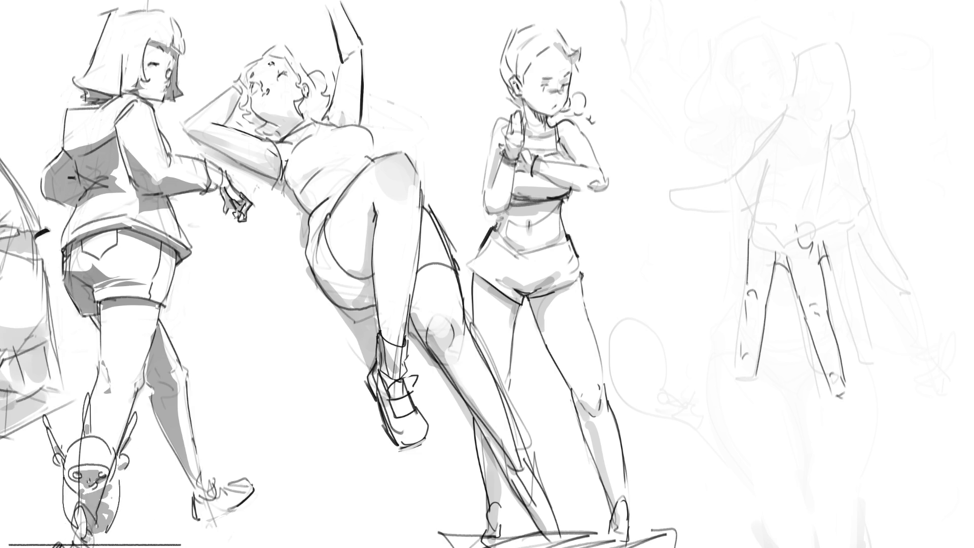
Sketch the back of the hand, wrist, pointed thumb, knuckles and rightmost fingers.
{"action": "left_click_drag", "start_coordinate": [753, 217], "coordinate": [775, 234]}
{"action": "left_click_drag", "start_coordinate": [765, 163], "coordinate": [751, 227]}
{"action": "left_click_drag", "start_coordinate": [764, 171], "coordinate": [761, 185]}
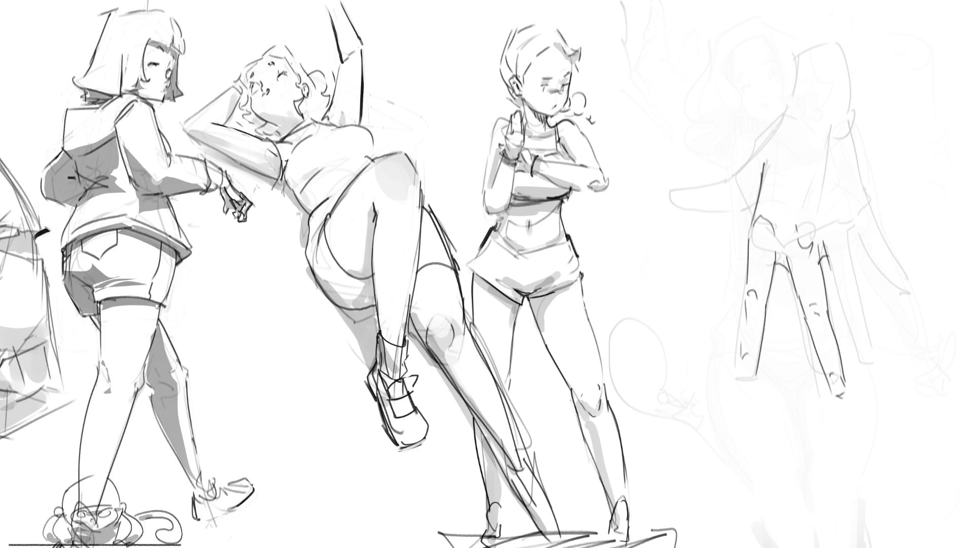
{"action": "mouse_move", "coordinate": [775, 119]}
{"action": "left_mouse_down"}
{"action": "mouse_move", "coordinate": [736, 179]}
{"action": "mouse_move", "coordinate": [709, 182]}
{"action": "mouse_move", "coordinate": [732, 201]}
{"action": "mouse_move", "coordinate": [784, 188]}
{"action": "left_mouse_up"}
{"action": "mouse_move", "coordinate": [831, 142]}
{"action": "left_mouse_down"}
{"action": "mouse_move", "coordinate": [825, 199]}
{"action": "mouse_move", "coordinate": [846, 189]}
{"action": "mouse_move", "coordinate": [842, 234]}
{"action": "mouse_move", "coordinate": [856, 233]}
{"action": "mouse_move", "coordinate": [865, 305]}
{"action": "left_mouse_up"}
{"action": "left_click_drag", "start_coordinate": [832, 274], "coordinate": [871, 368]}
{"action": "mouse_move", "coordinate": [844, 309]}
{"action": "left_mouse_down"}
{"action": "mouse_move", "coordinate": [866, 377]}
{"action": "mouse_move", "coordinate": [868, 369]}
{"action": "left_mouse_up"}
Extend the hand's outer finger and draw its left edge up toward the top.
{"action": "left_click_drag", "start_coordinate": [859, 229], "coordinate": [880, 261]}
{"action": "left_click_drag", "start_coordinate": [867, 207], "coordinate": [910, 313]}
{"action": "mouse_move", "coordinate": [891, 257]}
{"action": "left_mouse_down"}
{"action": "mouse_move", "coordinate": [916, 315]}
{"action": "mouse_move", "coordinate": [906, 299]}
{"action": "left_mouse_up"}
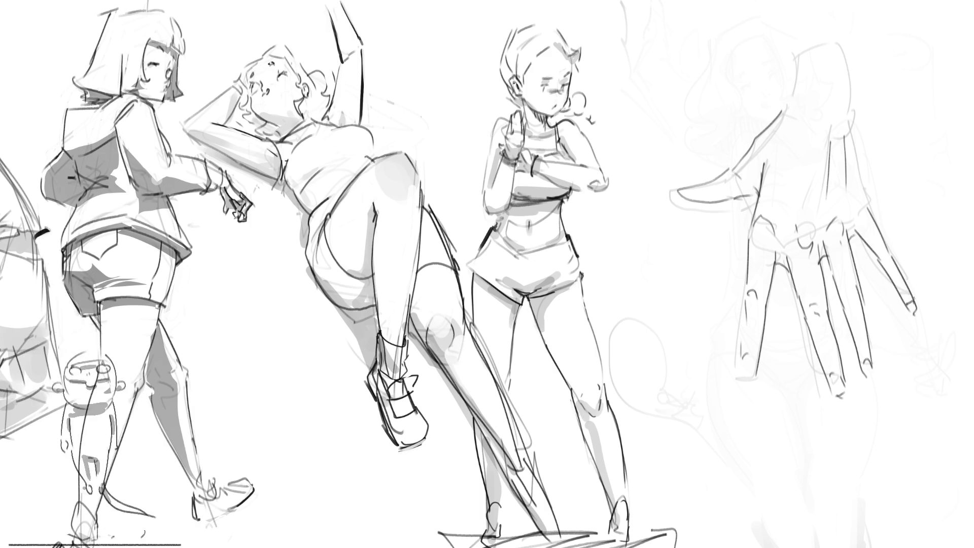
{"action": "left_click_drag", "start_coordinate": [879, 254], "coordinate": [891, 264]}
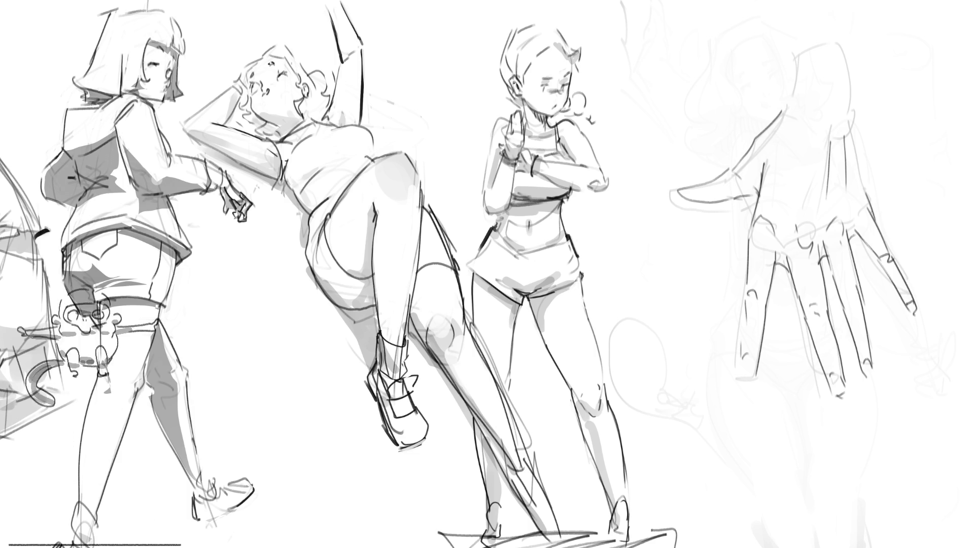
{"action": "left_click_drag", "start_coordinate": [853, 134], "coordinate": [870, 206]}
{"action": "mouse_move", "coordinate": [861, 151]}
{"action": "left_mouse_down"}
{"action": "mouse_move", "coordinate": [842, 22]}
{"action": "mouse_move", "coordinate": [784, 82]}
{"action": "left_mouse_up"}
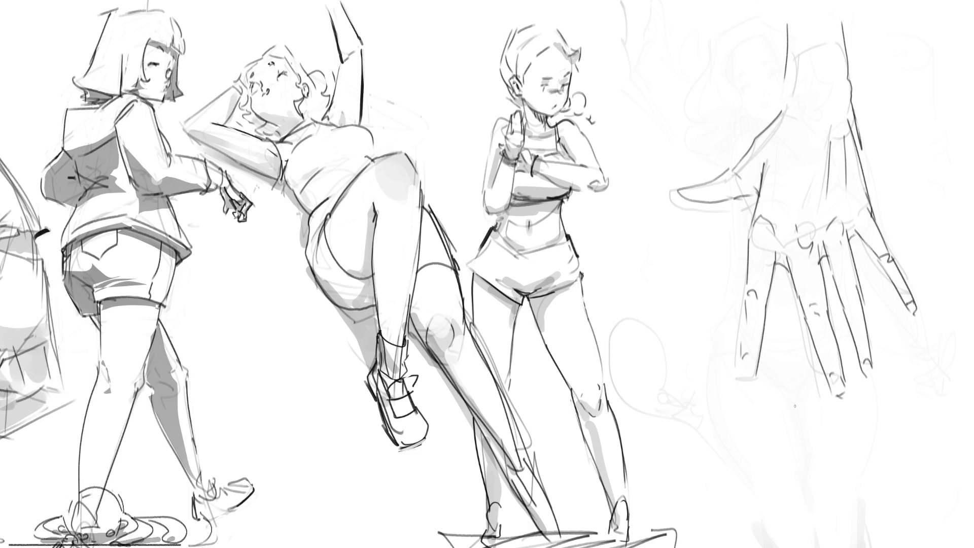
Cross out the hand sketch and erase it down to faint lines.
{"action": "left_click_drag", "start_coordinate": [729, 234], "coordinate": [943, 258]}
{"action": "left_click_drag", "start_coordinate": [930, 156], "coordinate": [776, 370]}
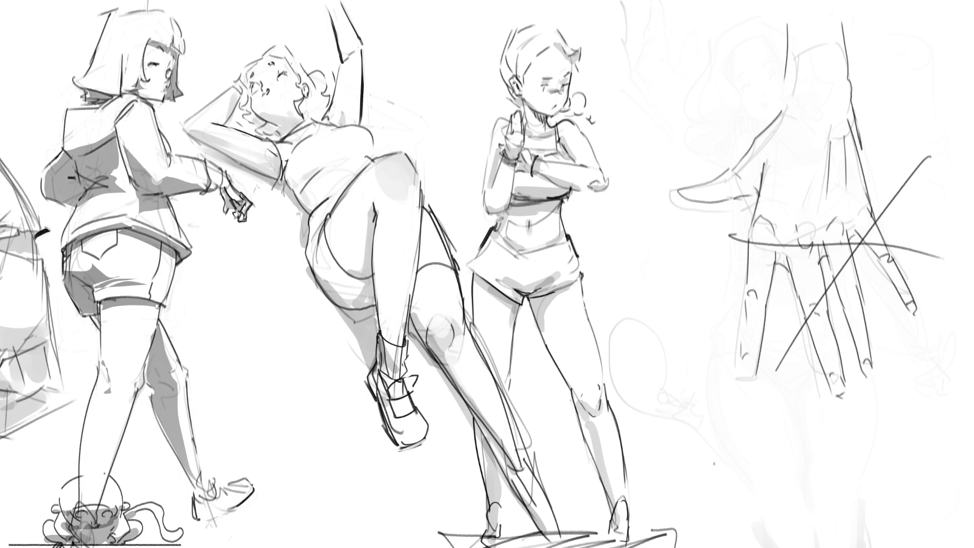
{"action": "key", "text": "e"}
{"action": "mouse_move", "coordinate": [631, 413]}
{"action": "left_mouse_down"}
{"action": "mouse_move", "coordinate": [791, 44]}
{"action": "mouse_move", "coordinate": [765, 283]}
{"action": "mouse_move", "coordinate": [866, 313]}
{"action": "mouse_move", "coordinate": [739, 174]}
{"action": "mouse_move", "coordinate": [944, 456]}
{"action": "mouse_move", "coordinate": [899, 514]}
{"action": "left_mouse_up"}
With the pencil, outline a head at the upper right with its sides, jaw line and ear.
{"action": "key", "text": "e"}
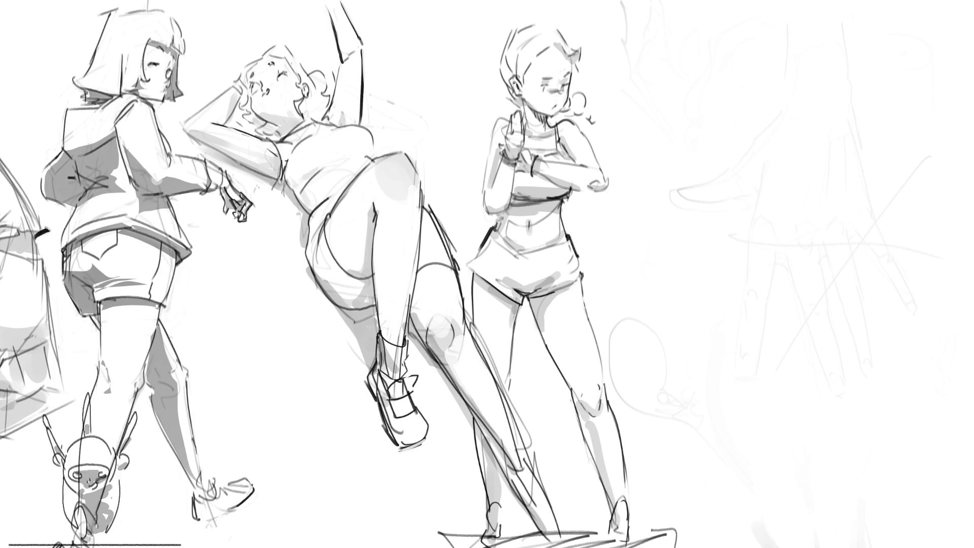
{"action": "left_click_drag", "start_coordinate": [763, 53], "coordinate": [739, 127]}
{"action": "mouse_move", "coordinate": [741, 81]}
{"action": "left_mouse_down"}
{"action": "mouse_move", "coordinate": [802, 32]}
{"action": "mouse_move", "coordinate": [833, 65]}
{"action": "mouse_move", "coordinate": [891, 94]}
{"action": "mouse_move", "coordinate": [901, 147]}
{"action": "left_mouse_up"}
{"action": "mouse_move", "coordinate": [837, 76]}
{"action": "left_mouse_down"}
{"action": "mouse_move", "coordinate": [769, 147]}
{"action": "mouse_move", "coordinate": [773, 173]}
{"action": "mouse_move", "coordinate": [821, 161]}
{"action": "mouse_move", "coordinate": [865, 182]}
{"action": "left_mouse_up"}
{"action": "mouse_move", "coordinate": [901, 144]}
{"action": "left_mouse_down"}
{"action": "mouse_move", "coordinate": [880, 184]}
{"action": "mouse_move", "coordinate": [903, 161]}
{"action": "left_mouse_up"}
{"action": "left_click_drag", "start_coordinate": [853, 85], "coordinate": [905, 150]}
{"action": "mouse_move", "coordinate": [814, 104]}
{"action": "left_mouse_down"}
{"action": "mouse_move", "coordinate": [823, 107]}
{"action": "mouse_move", "coordinate": [818, 154]}
{"action": "mouse_move", "coordinate": [835, 241]}
{"action": "left_mouse_up"}
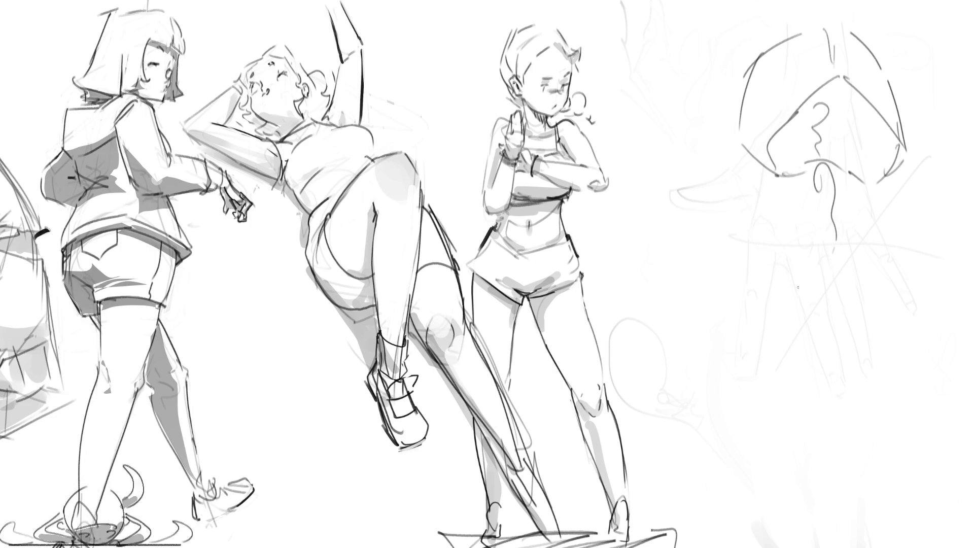
Add contour lines and refine the head's sides and bottom curve.
{"action": "left_click_drag", "start_coordinate": [786, 157], "coordinate": [761, 197]}
{"action": "left_click_drag", "start_coordinate": [802, 141], "coordinate": [785, 159]}
{"action": "mouse_move", "coordinate": [851, 100]}
{"action": "left_mouse_down"}
{"action": "mouse_move", "coordinate": [891, 164]}
{"action": "mouse_move", "coordinate": [900, 163]}
{"action": "left_mouse_up"}
{"action": "left_click_drag", "start_coordinate": [899, 162], "coordinate": [907, 240]}
{"action": "mouse_move", "coordinate": [792, 128]}
{"action": "left_mouse_down"}
{"action": "mouse_move", "coordinate": [750, 227]}
{"action": "mouse_move", "coordinate": [856, 251]}
{"action": "left_mouse_up"}
{"action": "left_click_drag", "start_coordinate": [836, 161], "coordinate": [849, 158]}
{"action": "left_click_drag", "start_coordinate": [855, 164], "coordinate": [867, 193]}
{"action": "left_click_drag", "start_coordinate": [901, 142], "coordinate": [908, 239]}
Add more strokes to the head, plus a long curve with cross strokes.
{"action": "left_click_drag", "start_coordinate": [754, 155], "coordinate": [751, 280]}
{"action": "left_click_drag", "start_coordinate": [775, 194], "coordinate": [791, 183]}
{"action": "mouse_move", "coordinate": [792, 183]}
{"action": "left_mouse_down"}
{"action": "mouse_move", "coordinate": [843, 170]}
{"action": "mouse_move", "coordinate": [845, 203]}
{"action": "left_mouse_up"}
{"action": "mouse_move", "coordinate": [759, 174]}
{"action": "left_mouse_down"}
{"action": "mouse_move", "coordinate": [764, 188]}
{"action": "mouse_move", "coordinate": [668, 321]}
{"action": "left_mouse_up"}
{"action": "mouse_move", "coordinate": [698, 249]}
{"action": "left_mouse_down"}
{"action": "mouse_move", "coordinate": [792, 208]}
{"action": "mouse_move", "coordinate": [746, 263]}
{"action": "left_mouse_up"}
{"action": "left_click_drag", "start_coordinate": [761, 231], "coordinate": [820, 367]}
Extend the sketch down the right side, then erase the head sketch to faint lines.
{"action": "mouse_move", "coordinate": [789, 248]}
{"action": "left_mouse_down"}
{"action": "mouse_move", "coordinate": [801, 332]}
{"action": "mouse_move", "coordinate": [854, 358]}
{"action": "left_mouse_up"}
{"action": "mouse_move", "coordinate": [904, 263]}
{"action": "left_mouse_down"}
{"action": "mouse_move", "coordinate": [855, 372]}
{"action": "mouse_move", "coordinate": [884, 346]}
{"action": "left_mouse_up"}
{"action": "left_click_drag", "start_coordinate": [913, 211], "coordinate": [908, 436]}
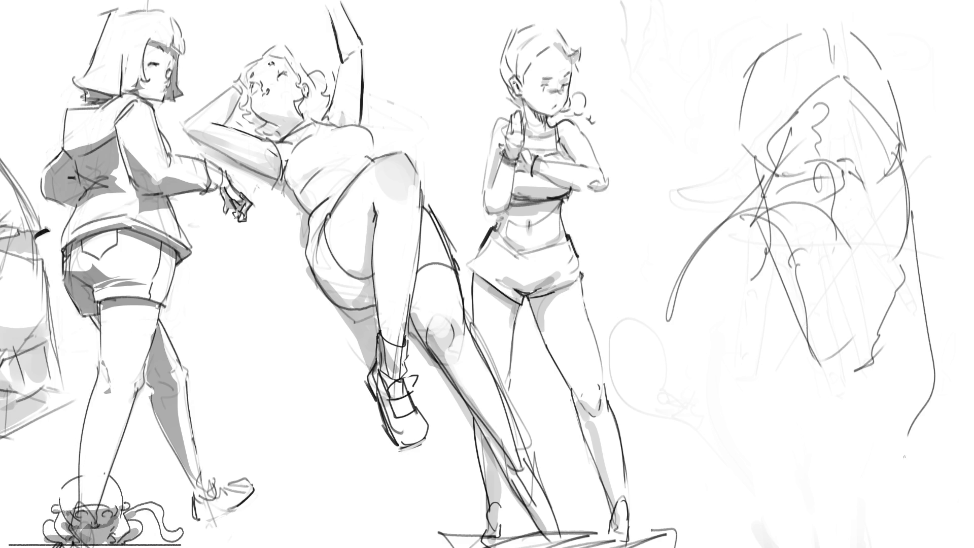
{"action": "key", "text": "e"}
{"action": "mouse_move", "coordinate": [837, 326]}
{"action": "left_mouse_down"}
{"action": "mouse_move", "coordinate": [794, 120]}
{"action": "mouse_move", "coordinate": [772, 76]}
{"action": "mouse_move", "coordinate": [797, 137]}
{"action": "mouse_move", "coordinate": [859, 424]}
{"action": "mouse_move", "coordinate": [948, 460]}
{"action": "left_mouse_up"}
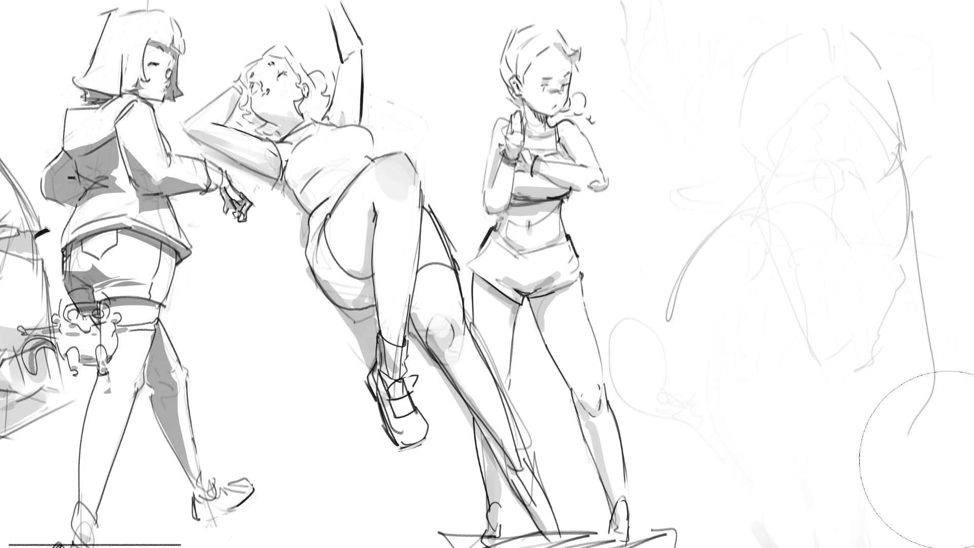
With the pencil, draw a small loop, a top curve and dark vertical lines at the top right.
{"action": "key", "text": "e"}
{"action": "mouse_move", "coordinate": [760, 106]}
{"action": "left_mouse_down"}
{"action": "mouse_move", "coordinate": [771, 128]}
{"action": "mouse_move", "coordinate": [788, 101]}
{"action": "mouse_move", "coordinate": [773, 127]}
{"action": "left_mouse_up"}
{"action": "left_click_drag", "start_coordinate": [766, 39], "coordinate": [765, 96]}
{"action": "mouse_move", "coordinate": [766, 61]}
{"action": "left_mouse_down"}
{"action": "mouse_move", "coordinate": [801, 21]}
{"action": "mouse_move", "coordinate": [847, 88]}
{"action": "left_mouse_up"}
{"action": "left_click_drag", "start_coordinate": [858, 14], "coordinate": [861, 111]}
{"action": "left_click_drag", "start_coordinate": [879, 32], "coordinate": [906, 169]}
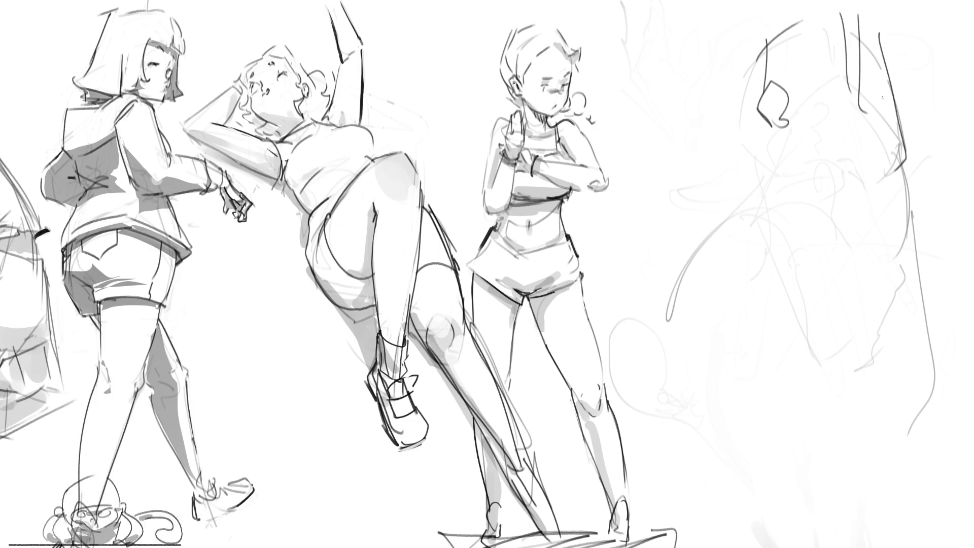
Draw long contours sweeping down-left and across, lower-right strokes and a bottom loop.
{"action": "mouse_move", "coordinate": [761, 126]}
{"action": "left_mouse_down"}
{"action": "mouse_move", "coordinate": [755, 175]}
{"action": "mouse_move", "coordinate": [696, 289]}
{"action": "mouse_move", "coordinate": [703, 327]}
{"action": "left_mouse_up"}
{"action": "mouse_move", "coordinate": [811, 122]}
{"action": "left_mouse_down"}
{"action": "mouse_move", "coordinate": [827, 120]}
{"action": "mouse_move", "coordinate": [876, 175]}
{"action": "mouse_move", "coordinate": [799, 315]}
{"action": "mouse_move", "coordinate": [767, 350]}
{"action": "left_mouse_up"}
{"action": "left_click_drag", "start_coordinate": [913, 133], "coordinate": [939, 358]}
{"action": "mouse_move", "coordinate": [850, 286]}
{"action": "left_mouse_down"}
{"action": "mouse_move", "coordinate": [885, 395]}
{"action": "mouse_move", "coordinate": [913, 426]}
{"action": "left_mouse_up"}
{"action": "left_click_drag", "start_coordinate": [946, 348], "coordinate": [950, 454]}
{"action": "left_click_drag", "start_coordinate": [895, 427], "coordinate": [933, 473]}
{"action": "mouse_move", "coordinate": [877, 394]}
{"action": "left_mouse_down"}
{"action": "mouse_move", "coordinate": [773, 429]}
{"action": "mouse_move", "coordinate": [868, 441]}
{"action": "mouse_move", "coordinate": [862, 464]}
{"action": "left_mouse_up"}
Draw long lines down the lower left and lower right to the canvas bottom.
{"action": "mouse_move", "coordinate": [681, 316]}
{"action": "left_mouse_down"}
{"action": "mouse_move", "coordinate": [660, 367]}
{"action": "mouse_move", "coordinate": [654, 522]}
{"action": "left_mouse_up"}
{"action": "mouse_move", "coordinate": [770, 336]}
{"action": "left_mouse_down"}
{"action": "mouse_move", "coordinate": [729, 374]}
{"action": "mouse_move", "coordinate": [689, 541]}
{"action": "left_mouse_up"}
{"action": "left_click_drag", "start_coordinate": [726, 438], "coordinate": [700, 547]}
{"action": "mouse_move", "coordinate": [728, 419]}
{"action": "left_mouse_down"}
{"action": "mouse_move", "coordinate": [711, 522]}
{"action": "mouse_move", "coordinate": [731, 547]}
{"action": "left_mouse_up"}
{"action": "left_click_drag", "start_coordinate": [729, 483], "coordinate": [751, 479]}
{"action": "mouse_move", "coordinate": [753, 441]}
{"action": "left_mouse_down"}
{"action": "mouse_move", "coordinate": [779, 522]}
{"action": "mouse_move", "coordinate": [786, 443]}
{"action": "left_mouse_up"}
{"action": "mouse_move", "coordinate": [807, 440]}
{"action": "left_mouse_down"}
{"action": "mouse_move", "coordinate": [822, 546]}
{"action": "mouse_move", "coordinate": [864, 547]}
{"action": "left_mouse_up"}
{"action": "left_click_drag", "start_coordinate": [894, 433], "coordinate": [907, 547]}
Add diagonal strokes across the lower middle of the figure.
{"action": "left_click_drag", "start_coordinate": [709, 376], "coordinate": [756, 456]}
{"action": "left_click_drag", "start_coordinate": [737, 367], "coordinate": [771, 431]}
{"action": "left_click_drag", "start_coordinate": [771, 430], "coordinate": [798, 471]}
{"action": "left_click_drag", "start_coordinate": [768, 344], "coordinate": [834, 450]}
{"action": "left_click_drag", "start_coordinate": [801, 314], "coordinate": [864, 439]}
{"action": "left_click_drag", "start_coordinate": [820, 307], "coordinate": [861, 372]}
Add detail strokes down the figure's right side.
{"action": "left_click_drag", "start_coordinate": [841, 280], "coordinate": [873, 390]}
{"action": "left_click_drag", "start_coordinate": [842, 223], "coordinate": [873, 303]}
{"action": "left_click_drag", "start_coordinate": [856, 195], "coordinate": [875, 341]}
{"action": "left_click_drag", "start_coordinate": [855, 338], "coordinate": [906, 462]}
{"action": "left_click_drag", "start_coordinate": [859, 441], "coordinate": [895, 501]}
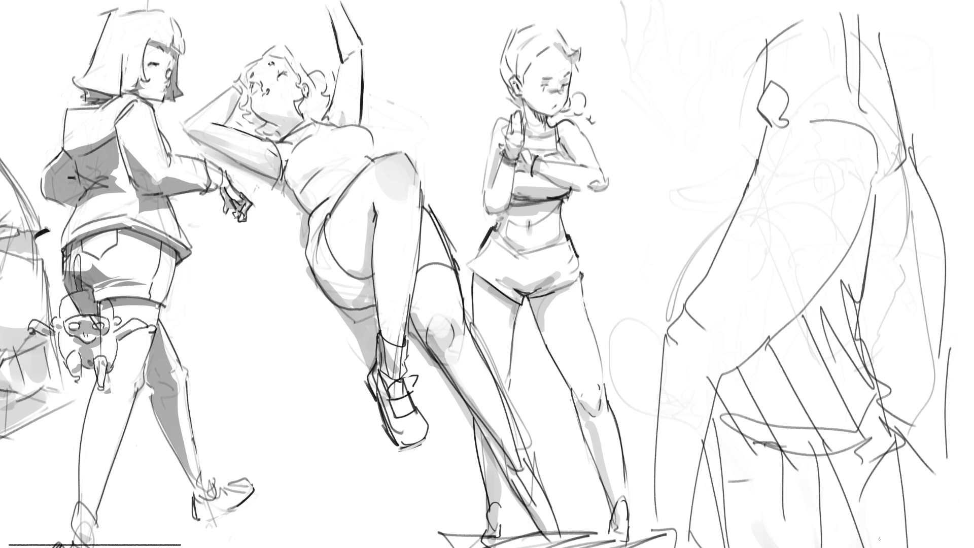
Fade the right sketch and draw a head oval with a V-shaped jaw and chin.
{"action": "left_click_drag", "start_coordinate": [728, 144], "coordinate": [768, 116]}
{"action": "mouse_move", "coordinate": [789, 110]}
{"action": "left_mouse_down"}
{"action": "mouse_move", "coordinate": [827, 147]}
{"action": "mouse_move", "coordinate": [740, 162]}
{"action": "mouse_move", "coordinate": [842, 117]}
{"action": "mouse_move", "coordinate": [843, 168]}
{"action": "left_mouse_up"}
{"action": "mouse_move", "coordinate": [840, 133]}
{"action": "left_mouse_down"}
{"action": "mouse_move", "coordinate": [846, 165]}
{"action": "mouse_move", "coordinate": [829, 204]}
{"action": "left_mouse_up"}
{"action": "left_click_drag", "start_coordinate": [737, 184], "coordinate": [783, 260]}
{"action": "left_click_drag", "start_coordinate": [827, 225], "coordinate": [799, 256]}
{"action": "left_click_drag", "start_coordinate": [737, 226], "coordinate": [760, 240]}
{"action": "left_click_drag", "start_coordinate": [760, 240], "coordinate": [779, 253]}
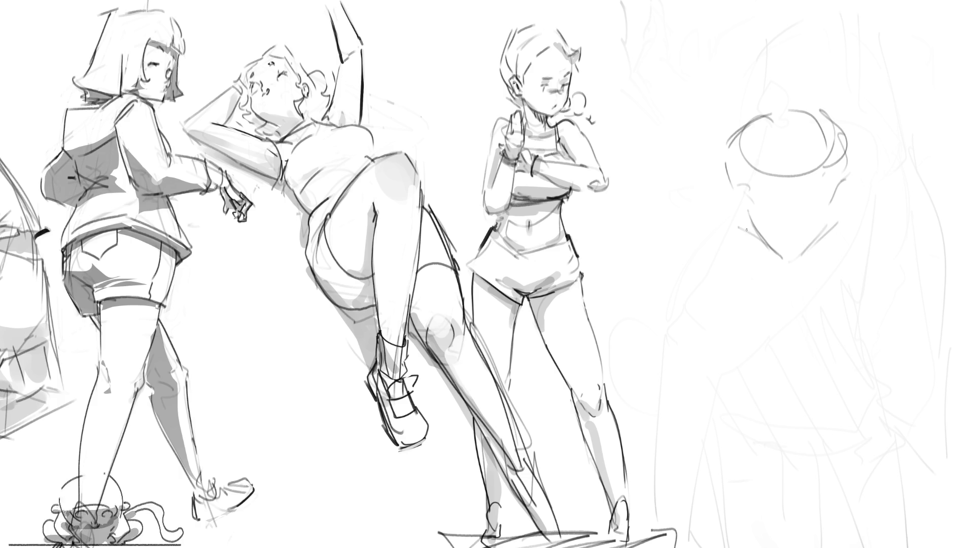
Add hair strands on both sides of the head and long hair flowing down the left.
{"action": "left_click_drag", "start_coordinate": [738, 124], "coordinate": [683, 219]}
{"action": "left_click_drag", "start_coordinate": [709, 170], "coordinate": [687, 224]}
{"action": "left_click_drag", "start_coordinate": [856, 140], "coordinate": [852, 203]}
{"action": "mouse_move", "coordinate": [865, 162]}
{"action": "left_mouse_down"}
{"action": "mouse_move", "coordinate": [885, 231]}
{"action": "mouse_move", "coordinate": [895, 229]}
{"action": "left_mouse_up"}
{"action": "left_click_drag", "start_coordinate": [880, 186], "coordinate": [885, 232]}
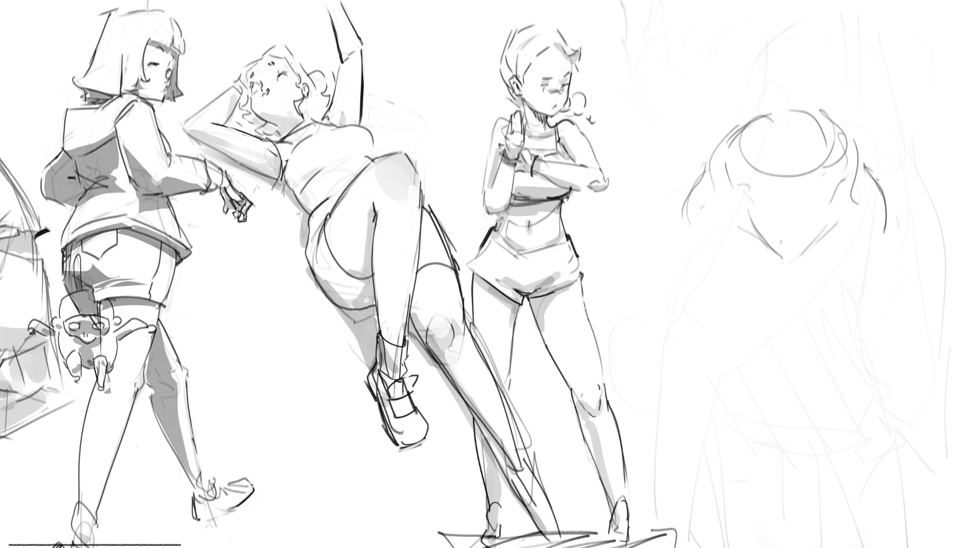
{"action": "mouse_move", "coordinate": [712, 236]}
{"action": "left_mouse_down"}
{"action": "mouse_move", "coordinate": [689, 257]}
{"action": "mouse_move", "coordinate": [744, 229]}
{"action": "mouse_move", "coordinate": [684, 235]}
{"action": "mouse_move", "coordinate": [724, 377]}
{"action": "left_mouse_up"}
Add an arch, long central hair strands and the long right-side contour.
{"action": "left_click_drag", "start_coordinate": [698, 325], "coordinate": [769, 239]}
{"action": "mouse_move", "coordinate": [767, 255]}
{"action": "left_mouse_down"}
{"action": "mouse_move", "coordinate": [788, 399]}
{"action": "mouse_move", "coordinate": [809, 406]}
{"action": "left_mouse_up"}
{"action": "left_click_drag", "start_coordinate": [804, 246], "coordinate": [798, 357]}
{"action": "left_click_drag", "start_coordinate": [808, 399], "coordinate": [842, 410]}
{"action": "mouse_move", "coordinate": [819, 234]}
{"action": "left_mouse_down"}
{"action": "mouse_move", "coordinate": [857, 249]}
{"action": "mouse_move", "coordinate": [870, 406]}
{"action": "left_mouse_up"}
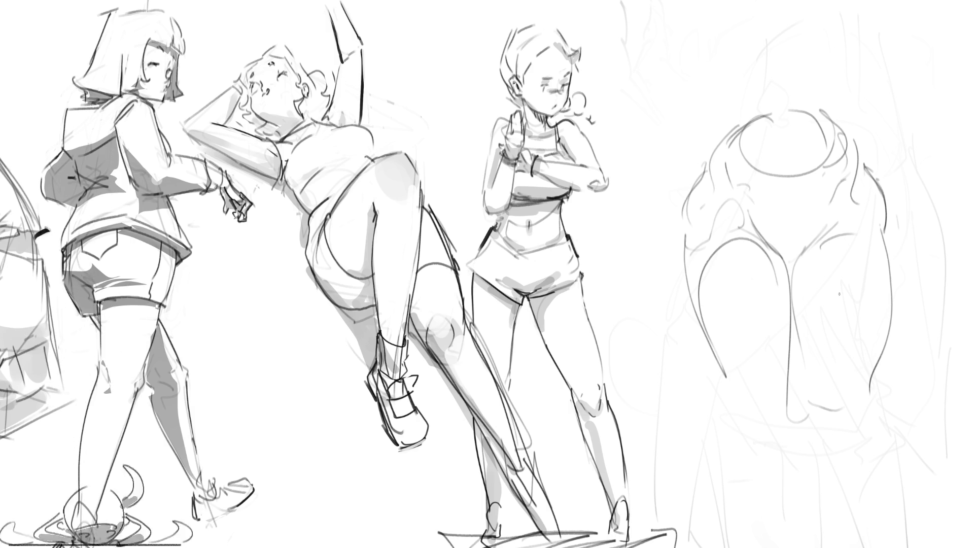
Draw a cylinder over the head with a top ellipse and two horns.
{"action": "left_click_drag", "start_coordinate": [754, 51], "coordinate": [804, 136]}
{"action": "left_click_drag", "start_coordinate": [839, 59], "coordinate": [799, 149]}
{"action": "left_click_drag", "start_coordinate": [785, 110], "coordinate": [797, 147]}
{"action": "left_click_drag", "start_coordinate": [793, 72], "coordinate": [785, 142]}
{"action": "left_click_drag", "start_coordinate": [811, 48], "coordinate": [736, 61]}
{"action": "left_click_drag", "start_coordinate": [729, 21], "coordinate": [763, 56]}
{"action": "left_click_drag", "start_coordinate": [847, 27], "coordinate": [792, 63]}
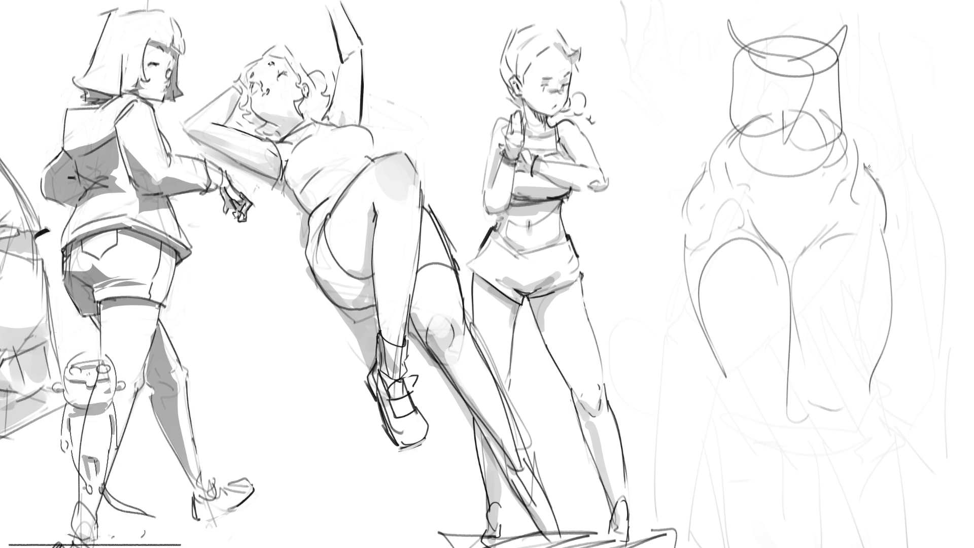
Erase the head sketch to faint lines and begin outlining a leg.
{"action": "key", "text": "e"}
{"action": "mouse_move", "coordinate": [859, 380]}
{"action": "left_mouse_down"}
{"action": "mouse_move", "coordinate": [782, 65]}
{"action": "mouse_move", "coordinate": [717, 163]}
{"action": "mouse_move", "coordinate": [758, 454]}
{"action": "mouse_move", "coordinate": [807, 83]}
{"action": "mouse_move", "coordinate": [760, 54]}
{"action": "mouse_move", "coordinate": [833, 98]}
{"action": "mouse_move", "coordinate": [741, 500]}
{"action": "left_mouse_up"}
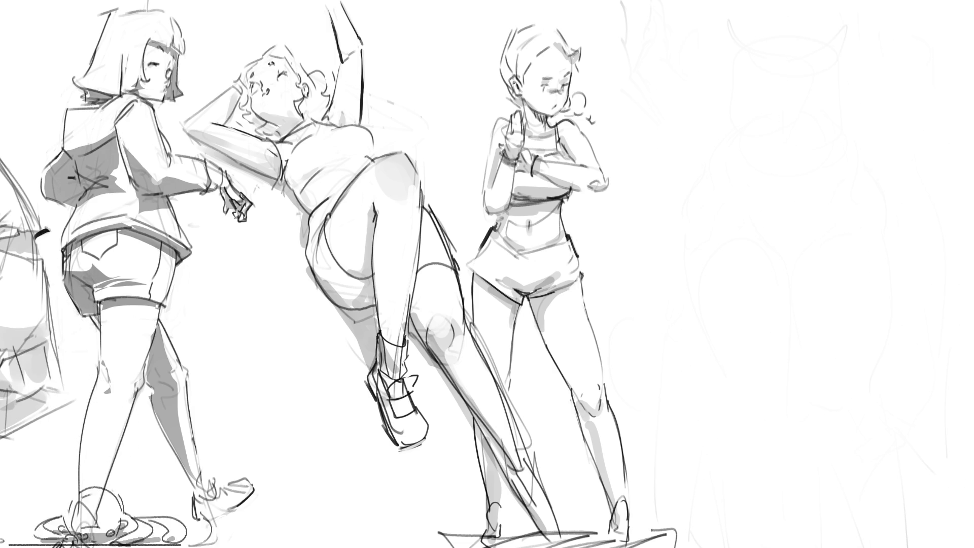
{"action": "mouse_move", "coordinate": [750, 108]}
{"action": "left_mouse_down"}
{"action": "mouse_move", "coordinate": [786, 66]}
{"action": "mouse_move", "coordinate": [758, 173]}
{"action": "left_mouse_up"}
{"action": "left_click_drag", "start_coordinate": [773, 85], "coordinate": [812, 48]}
{"action": "left_click_drag", "start_coordinate": [844, 34], "coordinate": [859, 154]}
Draw the leg's long left and right contours and knee curves down to the bottom.
{"action": "left_click_drag", "start_coordinate": [861, 102], "coordinate": [832, 280]}
{"action": "left_click_drag", "start_coordinate": [754, 148], "coordinate": [771, 324]}
{"action": "left_click_drag", "start_coordinate": [760, 267], "coordinate": [795, 402]}
{"action": "mouse_move", "coordinate": [802, 278]}
{"action": "left_mouse_down"}
{"action": "mouse_move", "coordinate": [771, 355]}
{"action": "mouse_move", "coordinate": [834, 309]}
{"action": "mouse_move", "coordinate": [823, 393]}
{"action": "left_mouse_up"}
{"action": "left_click_drag", "start_coordinate": [837, 267], "coordinate": [832, 327]}
{"action": "left_click_drag", "start_coordinate": [840, 329], "coordinate": [875, 546]}
{"action": "left_click_drag", "start_coordinate": [768, 360], "coordinate": [789, 425]}
{"action": "left_click_drag", "start_coordinate": [802, 465], "coordinate": [817, 547]}
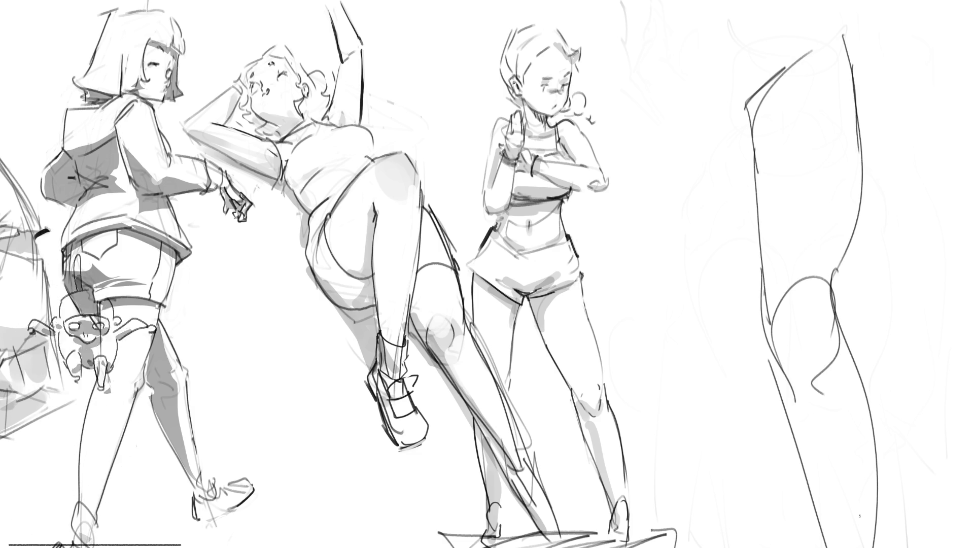
Shade the knee, then fade the leg sketch to light grey.
{"action": "mouse_move", "coordinate": [801, 276]}
{"action": "left_mouse_down"}
{"action": "mouse_move", "coordinate": [768, 330]}
{"action": "mouse_move", "coordinate": [804, 341]}
{"action": "left_mouse_up"}
{"action": "left_click_drag", "start_coordinate": [798, 351], "coordinate": [779, 369]}
{"action": "left_click_drag", "start_coordinate": [818, 311], "coordinate": [811, 325]}
{"action": "left_click_drag", "start_coordinate": [826, 325], "coordinate": [793, 395]}
{"action": "left_click_drag", "start_coordinate": [821, 386], "coordinate": [796, 432]}
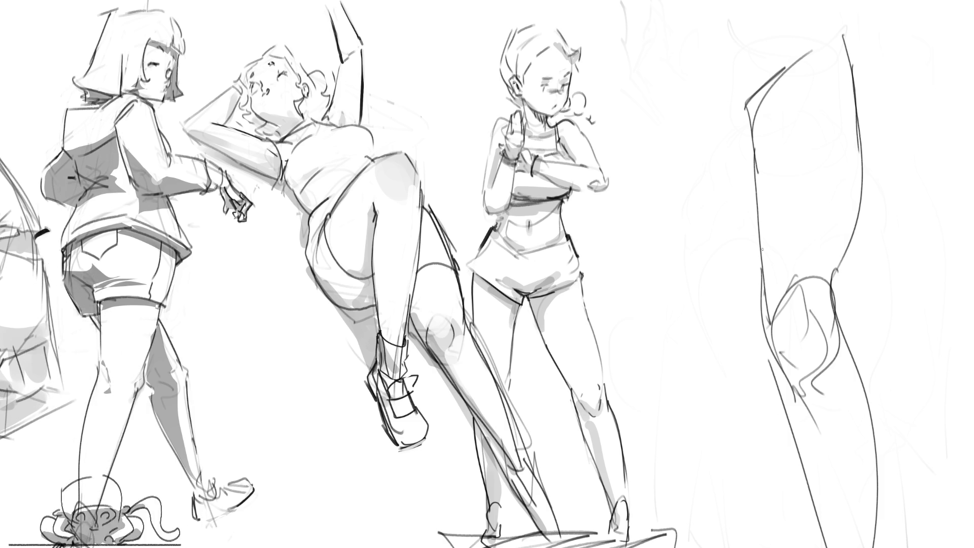
{"action": "mouse_move", "coordinate": [807, 6]}
{"action": "left_mouse_down"}
{"action": "mouse_move", "coordinate": [837, 109]}
{"action": "mouse_move", "coordinate": [782, 170]}
{"action": "left_mouse_up"}
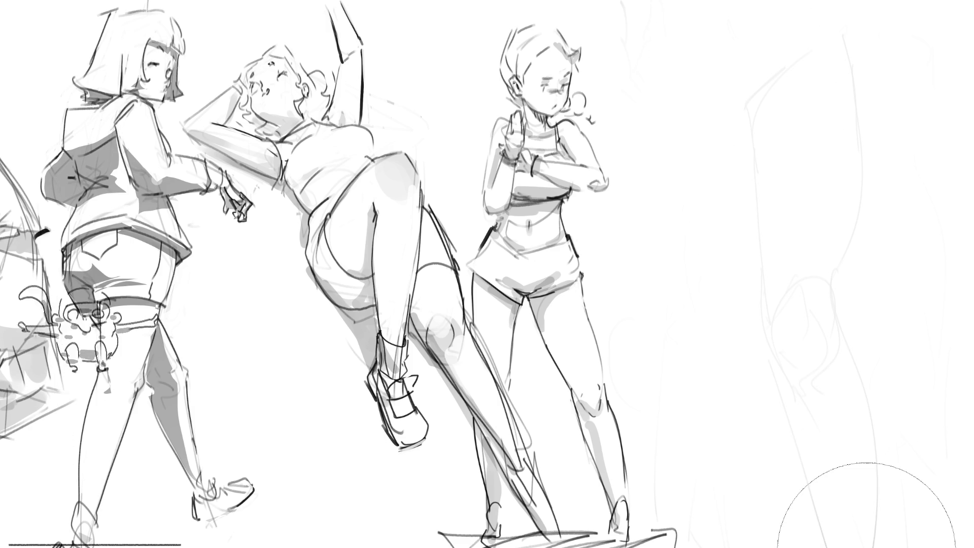
Draw a new head outline on the right with curly loops running down to the bottom.
{"action": "mouse_move", "coordinate": [744, 70]}
{"action": "left_mouse_down"}
{"action": "mouse_move", "coordinate": [746, 22]}
{"action": "mouse_move", "coordinate": [852, 30]}
{"action": "mouse_move", "coordinate": [850, 159]}
{"action": "left_mouse_up"}
{"action": "mouse_move", "coordinate": [736, 43]}
{"action": "left_mouse_down"}
{"action": "mouse_move", "coordinate": [754, 220]}
{"action": "mouse_move", "coordinate": [806, 170]}
{"action": "mouse_move", "coordinate": [799, 243]}
{"action": "left_mouse_up"}
{"action": "mouse_move", "coordinate": [848, 148]}
{"action": "left_mouse_down"}
{"action": "mouse_move", "coordinate": [766, 268]}
{"action": "mouse_move", "coordinate": [775, 338]}
{"action": "left_mouse_up"}
{"action": "left_click_drag", "start_coordinate": [756, 233], "coordinate": [776, 419]}
{"action": "mouse_move", "coordinate": [776, 350]}
{"action": "left_mouse_down"}
{"action": "mouse_move", "coordinate": [812, 406]}
{"action": "mouse_move", "coordinate": [794, 487]}
{"action": "mouse_move", "coordinate": [817, 446]}
{"action": "left_mouse_up"}
{"action": "mouse_move", "coordinate": [796, 494]}
{"action": "left_mouse_down"}
{"action": "mouse_move", "coordinate": [751, 523]}
{"action": "mouse_move", "coordinate": [827, 547]}
{"action": "left_mouse_up"}
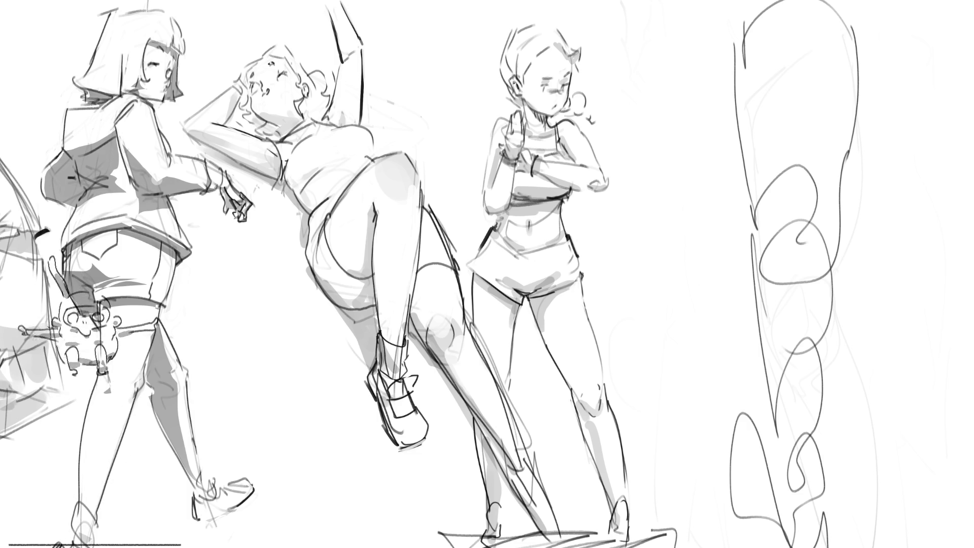
Shrink the braid sketch with Ctrl+T, move it upward, and add more pencil loops.
{"action": "key", "text": "ctrl+t"}
{"action": "mouse_move", "coordinate": [608, 284]}
{"action": "left_mouse_down"}
{"action": "mouse_move", "coordinate": [728, 279]}
{"action": "mouse_move", "coordinate": [735, 148]}
{"action": "left_mouse_up"}
{"action": "key", "text": "Return"}
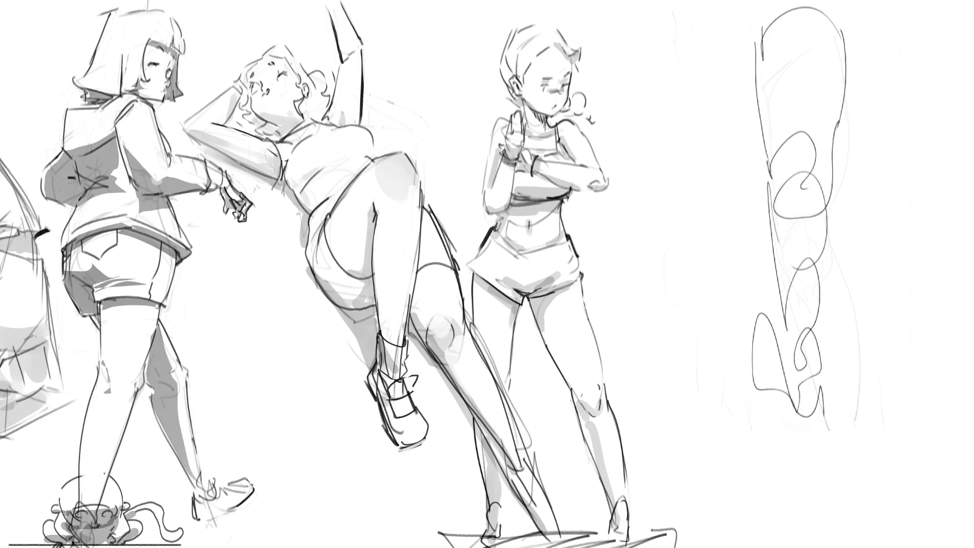
{"action": "left_click_drag", "start_coordinate": [786, 305], "coordinate": [831, 437]}
{"action": "mouse_move", "coordinate": [781, 368]}
{"action": "left_mouse_down"}
{"action": "mouse_move", "coordinate": [804, 446]}
{"action": "mouse_move", "coordinate": [792, 476]}
{"action": "mouse_move", "coordinate": [822, 495]}
{"action": "mouse_move", "coordinate": [799, 439]}
{"action": "mouse_move", "coordinate": [811, 401]}
{"action": "mouse_move", "coordinate": [791, 421]}
{"action": "mouse_move", "coordinate": [798, 476]}
{"action": "mouse_move", "coordinate": [836, 431]}
{"action": "mouse_move", "coordinate": [842, 475]}
{"action": "mouse_move", "coordinate": [771, 361]}
{"action": "mouse_move", "coordinate": [837, 384]}
{"action": "mouse_move", "coordinate": [846, 378]}
{"action": "left_mouse_up"}
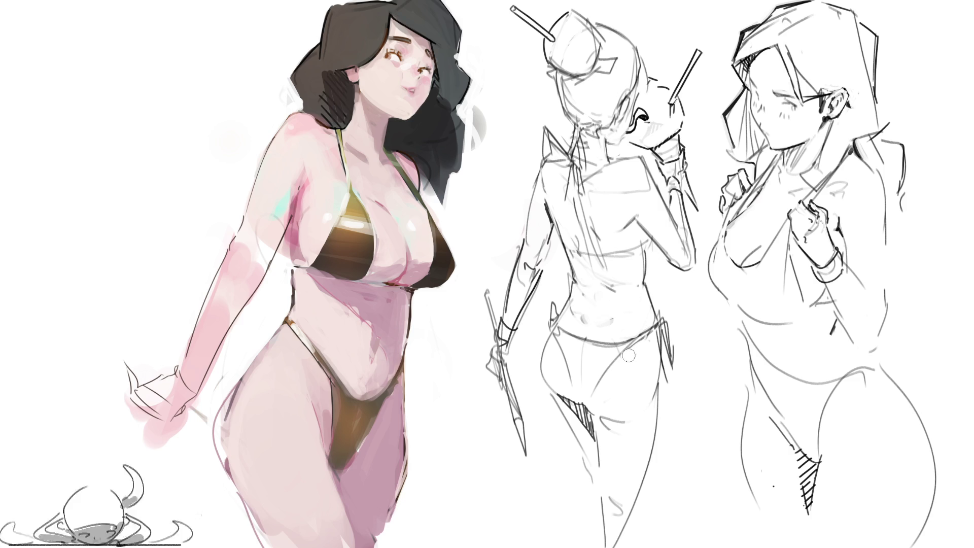
Lay a dark stroke along the back of the middle sketch's thigh, redoing the first attempt.
{"action": "left_click_drag", "start_coordinate": [626, 353], "coordinate": [596, 405]}
{"action": "key", "text": "ctrl+z"}
{"action": "left_click_drag", "start_coordinate": [627, 352], "coordinate": [600, 404]}
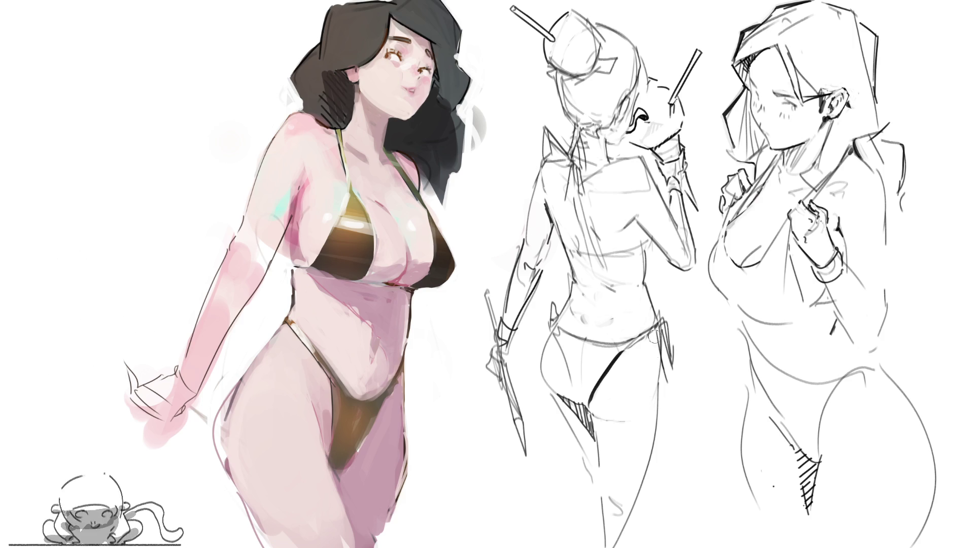
Shade the middle sketch's thigh with soft grey and lighten it, undoing a stray dark mark.
{"action": "left_click_drag", "start_coordinate": [652, 366], "coordinate": [646, 422]}
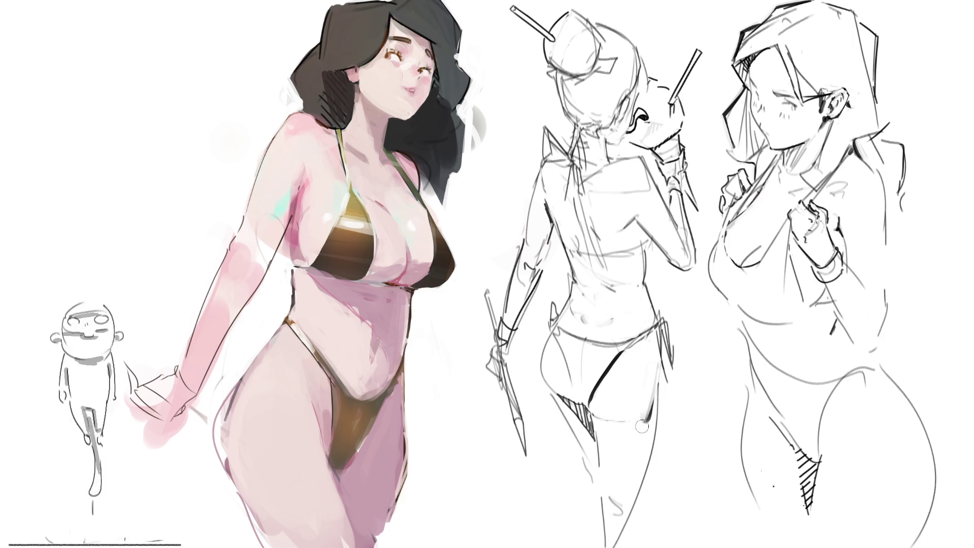
{"action": "mouse_move", "coordinate": [654, 369]}
{"action": "left_mouse_down"}
{"action": "mouse_move", "coordinate": [645, 429]}
{"action": "mouse_move", "coordinate": [648, 390]}
{"action": "left_mouse_up"}
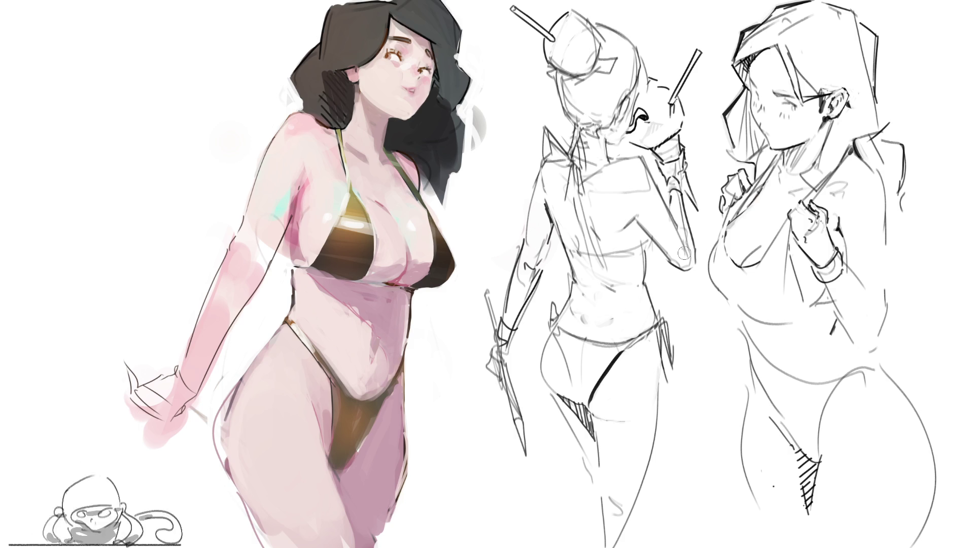
{"action": "mouse_move", "coordinate": [609, 512]}
{"action": "left_mouse_down"}
{"action": "mouse_move", "coordinate": [610, 524]}
{"action": "mouse_move", "coordinate": [634, 533]}
{"action": "left_mouse_up"}
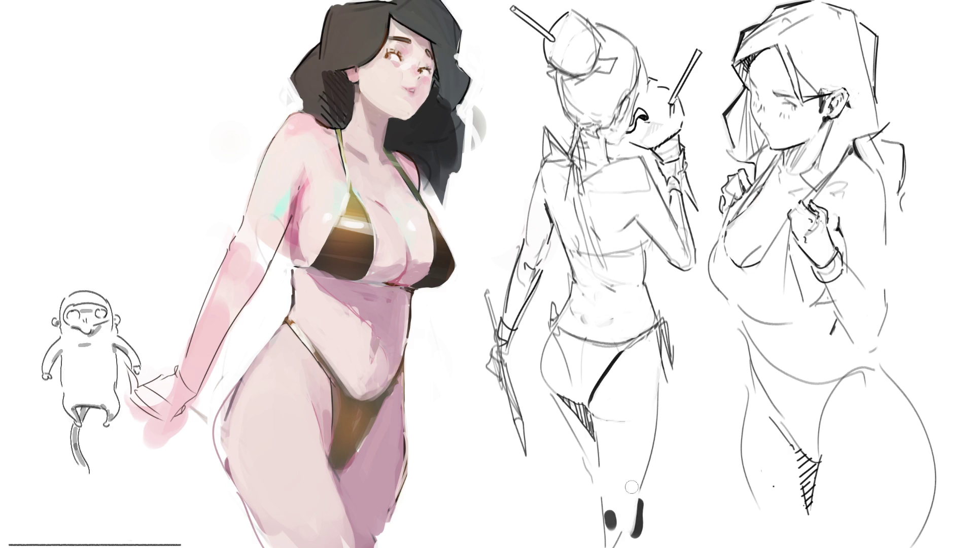
{"action": "key", "text": "ctrl+z"}
{"action": "key", "text": "ctrl+z"}
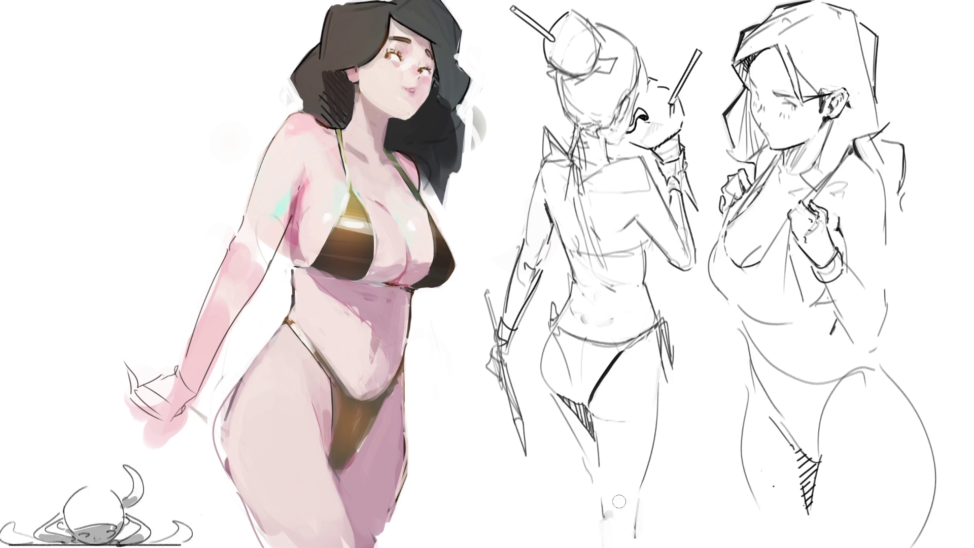
Remove the extra dark stroke along the thigh and its faint leftover trace.
{"action": "left_click", "coordinate": [546, 423]}
{"action": "mouse_move", "coordinate": [546, 422]}
{"action": "left_mouse_down"}
{"action": "mouse_move", "coordinate": [556, 413]}
{"action": "mouse_move", "coordinate": [591, 479]}
{"action": "left_mouse_up"}
{"action": "left_click_drag", "start_coordinate": [546, 399], "coordinate": [589, 479]}
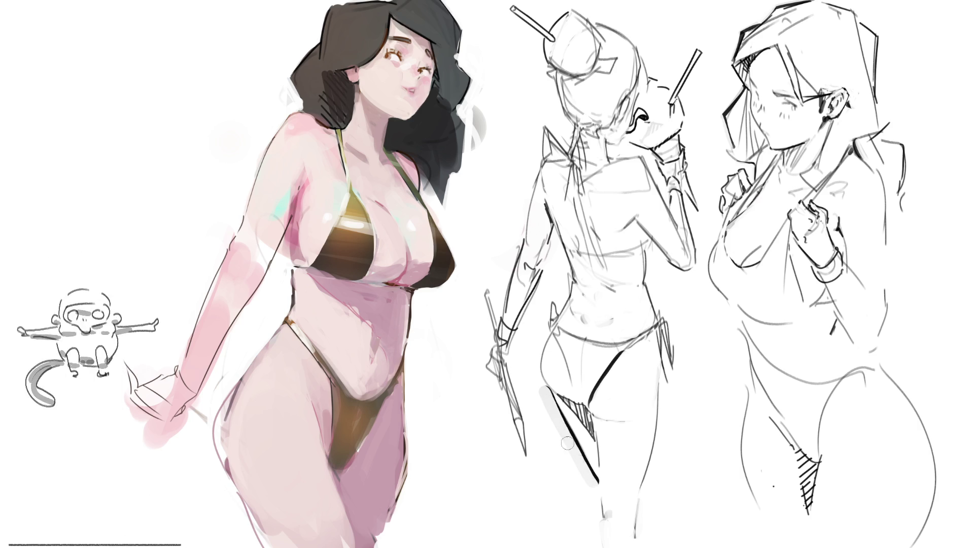
{"action": "left_click_drag", "start_coordinate": [544, 393], "coordinate": [592, 485]}
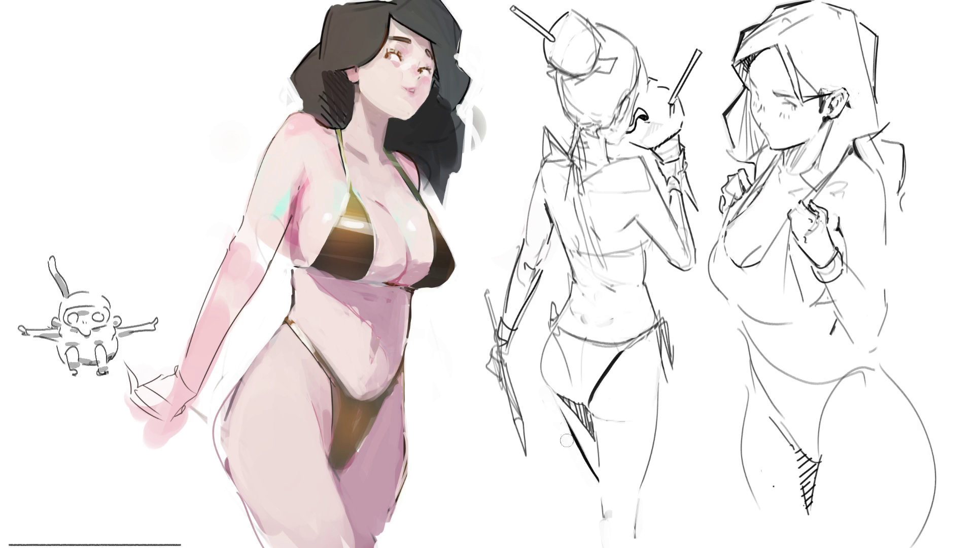
{"action": "left_click_drag", "start_coordinate": [558, 408], "coordinate": [608, 501]}
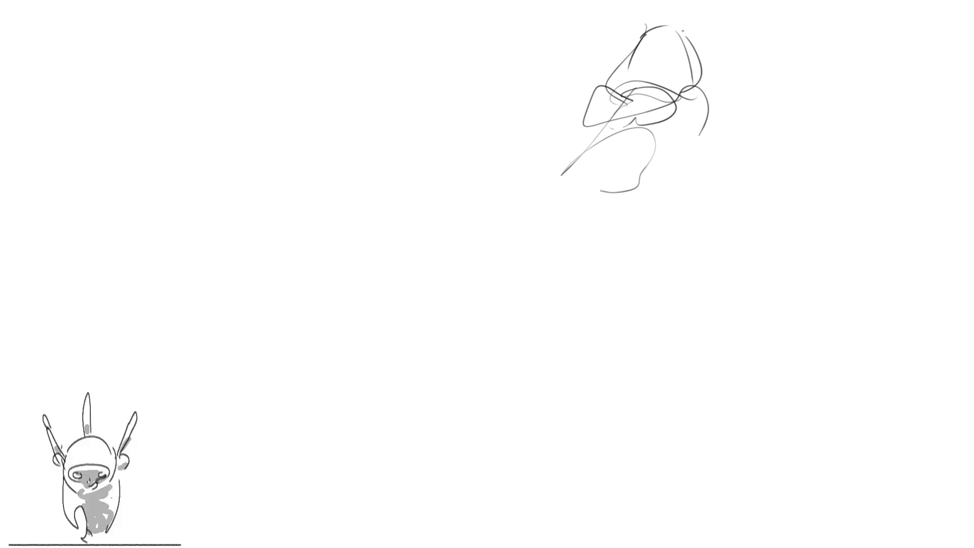
Add a curve under the top-right sketch and rough in the arm on the figure's right.
{"action": "left_click_drag", "start_coordinate": [534, 238], "coordinate": [621, 262]}
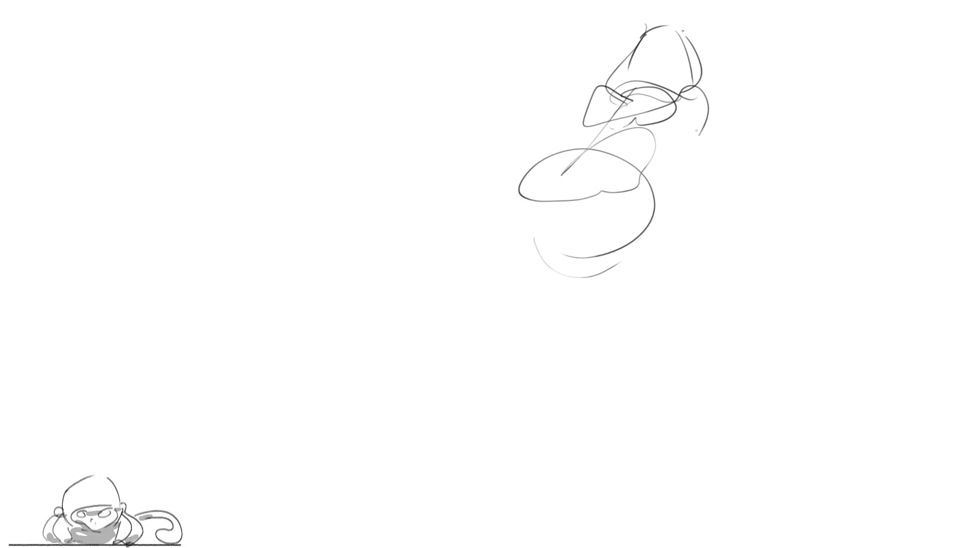
{"action": "left_click_drag", "start_coordinate": [710, 99], "coordinate": [704, 183]}
{"action": "mouse_move", "coordinate": [693, 129]}
{"action": "left_mouse_down"}
{"action": "mouse_move", "coordinate": [680, 161]}
{"action": "mouse_move", "coordinate": [688, 268]}
{"action": "left_mouse_up"}
{"action": "mouse_move", "coordinate": [702, 160]}
{"action": "left_mouse_down"}
{"action": "mouse_move", "coordinate": [691, 293]}
{"action": "mouse_move", "coordinate": [671, 322]}
{"action": "left_mouse_up"}
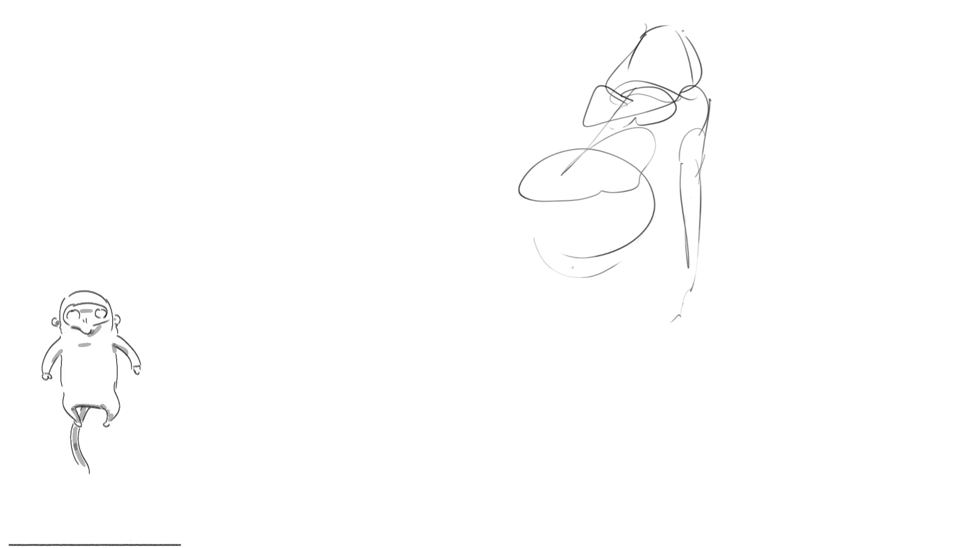
Draw the figure's long body lines, left outline and lower curves down to the bottom.
{"action": "mouse_move", "coordinate": [583, 208]}
{"action": "left_mouse_down"}
{"action": "mouse_move", "coordinate": [553, 262]}
{"action": "mouse_move", "coordinate": [635, 296]}
{"action": "left_mouse_up"}
{"action": "left_click_drag", "start_coordinate": [678, 203], "coordinate": [566, 419]}
{"action": "mouse_move", "coordinate": [563, 258]}
{"action": "left_mouse_down"}
{"action": "mouse_move", "coordinate": [546, 306]}
{"action": "mouse_move", "coordinate": [542, 404]}
{"action": "left_mouse_up"}
{"action": "mouse_move", "coordinate": [681, 159]}
{"action": "left_mouse_down"}
{"action": "mouse_move", "coordinate": [650, 252]}
{"action": "mouse_move", "coordinate": [569, 405]}
{"action": "left_mouse_up"}
{"action": "left_click_drag", "start_coordinate": [542, 451], "coordinate": [507, 458]}
{"action": "mouse_move", "coordinate": [510, 221]}
{"action": "left_mouse_down"}
{"action": "mouse_move", "coordinate": [454, 419]}
{"action": "mouse_move", "coordinate": [470, 435]}
{"action": "left_mouse_up"}
{"action": "mouse_move", "coordinate": [485, 401]}
{"action": "left_mouse_down"}
{"action": "mouse_move", "coordinate": [481, 425]}
{"action": "mouse_move", "coordinate": [512, 388]}
{"action": "mouse_move", "coordinate": [578, 412]}
{"action": "left_mouse_up"}
{"action": "left_click_drag", "start_coordinate": [585, 408], "coordinate": [490, 546]}
{"action": "left_click_drag", "start_coordinate": [498, 383], "coordinate": [432, 495]}
{"action": "left_click_drag", "start_coordinate": [446, 459], "coordinate": [440, 474]}
{"action": "left_click_drag", "start_coordinate": [474, 375], "coordinate": [465, 404]}
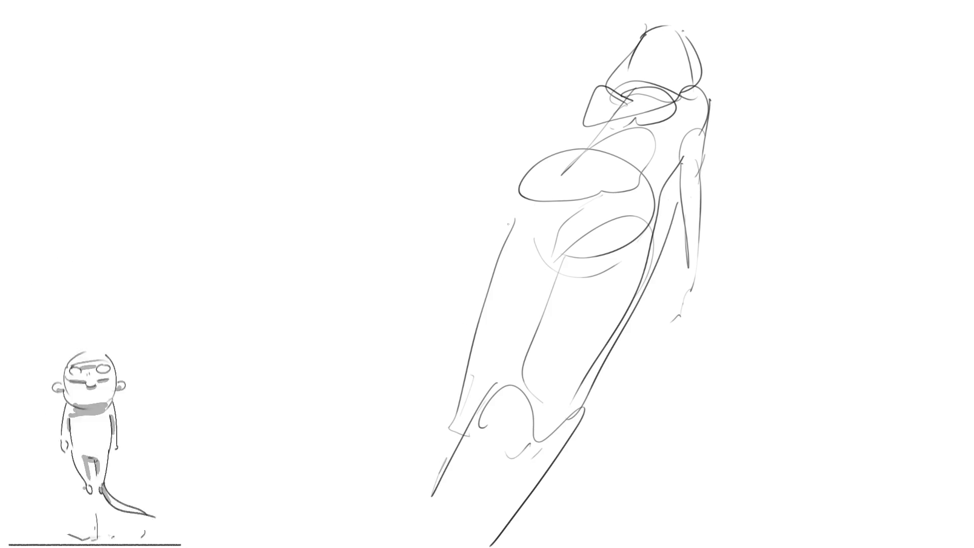
Sketch the left arm and two large loops around the hips, then begin a head at top right.
{"action": "left_click_drag", "start_coordinate": [597, 91], "coordinate": [558, 151]}
{"action": "mouse_move", "coordinate": [515, 206]}
{"action": "left_mouse_down"}
{"action": "mouse_move", "coordinate": [487, 234]}
{"action": "mouse_move", "coordinate": [475, 288]}
{"action": "mouse_move", "coordinate": [434, 270]}
{"action": "mouse_move", "coordinate": [685, 287]}
{"action": "mouse_move", "coordinate": [598, 409]}
{"action": "left_mouse_up"}
{"action": "mouse_move", "coordinate": [441, 291]}
{"action": "left_mouse_down"}
{"action": "mouse_move", "coordinate": [466, 359]}
{"action": "mouse_move", "coordinate": [697, 299]}
{"action": "left_mouse_up"}
{"action": "left_click_drag", "start_coordinate": [462, 348], "coordinate": [487, 366]}
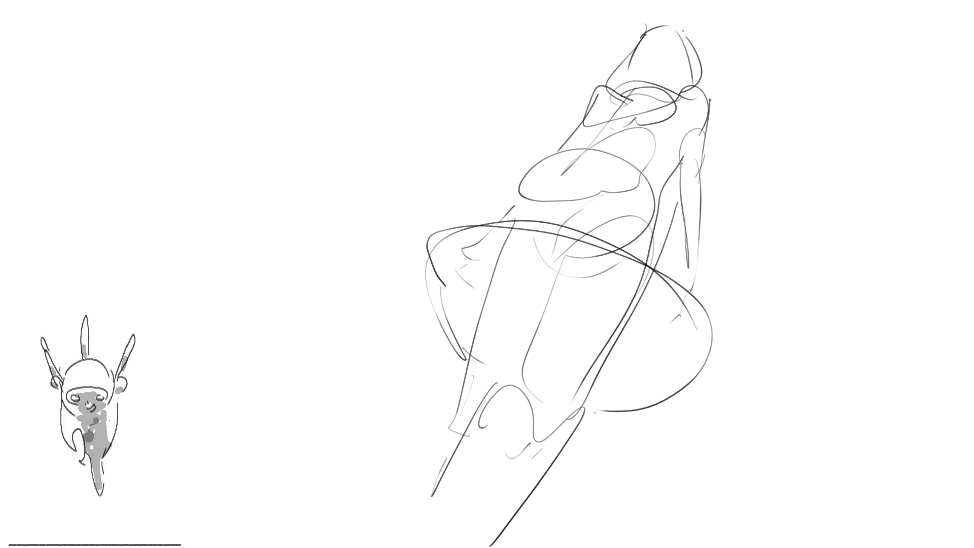
{"action": "mouse_move", "coordinate": [410, 283]}
{"action": "left_mouse_down"}
{"action": "mouse_move", "coordinate": [408, 261]}
{"action": "mouse_move", "coordinate": [499, 165]}
{"action": "mouse_move", "coordinate": [725, 251]}
{"action": "mouse_move", "coordinate": [687, 406]}
{"action": "left_mouse_up"}
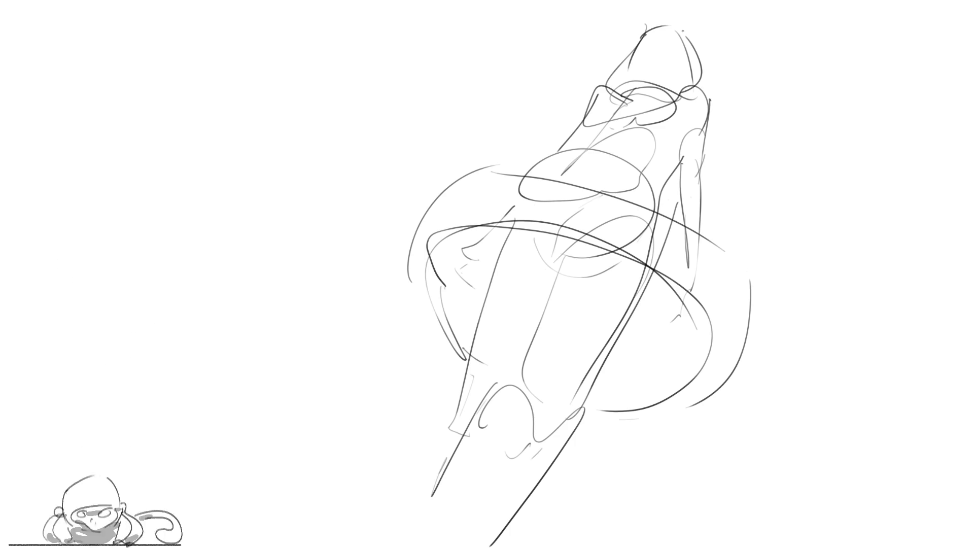
{"action": "mouse_move", "coordinate": [744, 65]}
{"action": "left_mouse_down"}
{"action": "mouse_move", "coordinate": [770, 10]}
{"action": "mouse_move", "coordinate": [793, 53]}
{"action": "mouse_move", "coordinate": [752, 56]}
{"action": "mouse_move", "coordinate": [762, 80]}
{"action": "mouse_move", "coordinate": [784, 24]}
{"action": "left_mouse_up"}
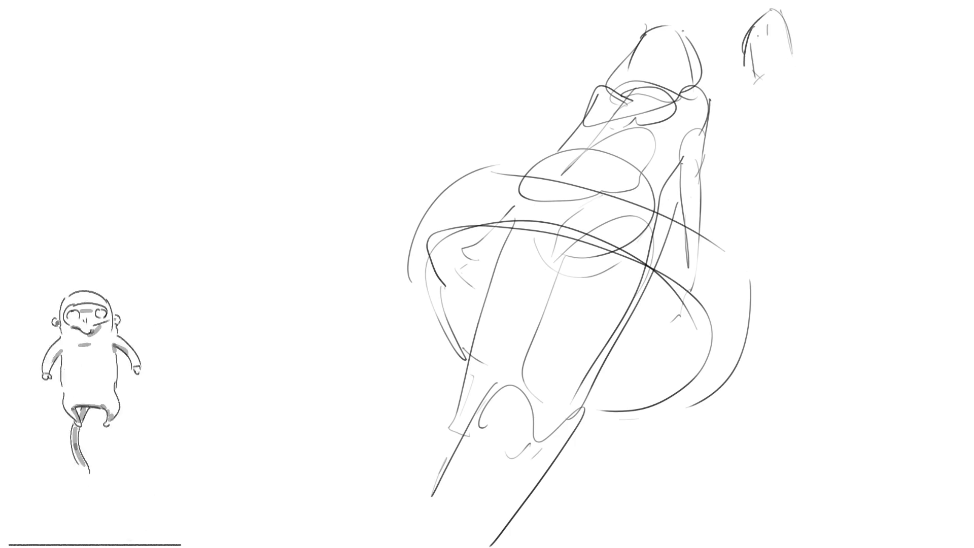
Draw the new head's jaw, cheek, ear, neck, collar lines and hair contour.
{"action": "left_click_drag", "start_coordinate": [750, 79], "coordinate": [785, 83]}
{"action": "left_click_drag", "start_coordinate": [800, 31], "coordinate": [799, 51]}
{"action": "mouse_move", "coordinate": [768, 98]}
{"action": "left_mouse_down"}
{"action": "mouse_move", "coordinate": [775, 120]}
{"action": "mouse_move", "coordinate": [794, 114]}
{"action": "mouse_move", "coordinate": [787, 89]}
{"action": "left_mouse_up"}
{"action": "left_click_drag", "start_coordinate": [787, 98], "coordinate": [789, 123]}
{"action": "left_click_drag", "start_coordinate": [805, 68], "coordinate": [810, 126]}
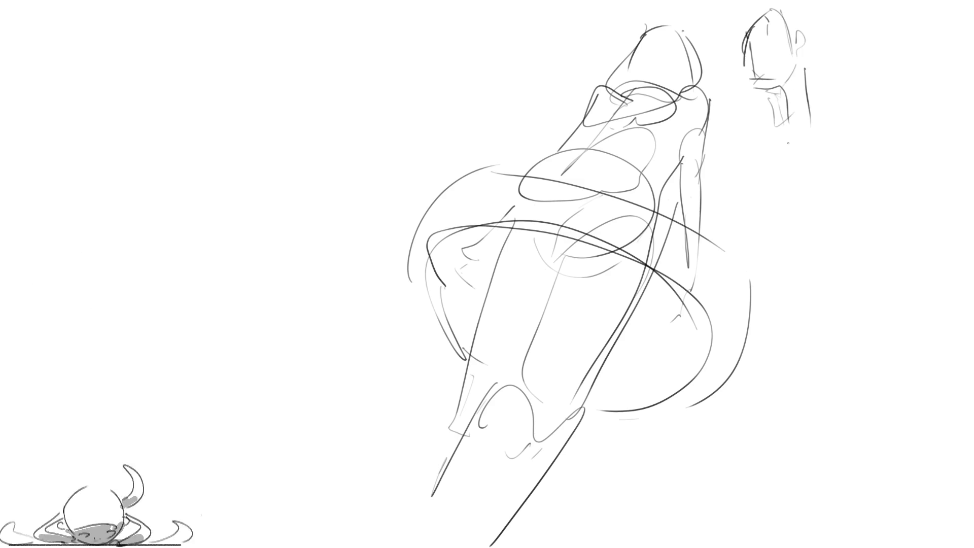
{"action": "left_click_drag", "start_coordinate": [781, 93], "coordinate": [775, 142]}
{"action": "left_click_drag", "start_coordinate": [780, 123], "coordinate": [761, 139]}
{"action": "left_click_drag", "start_coordinate": [824, 35], "coordinate": [787, 124]}
{"action": "left_click_drag", "start_coordinate": [809, 5], "coordinate": [824, 33]}
{"action": "left_click_drag", "start_coordinate": [756, 6], "coordinate": [788, 1]}
{"action": "left_click_drag", "start_coordinate": [827, 10], "coordinate": [824, 111]}
{"action": "mouse_move", "coordinate": [857, 17]}
{"action": "left_mouse_down"}
{"action": "mouse_move", "coordinate": [830, 139]}
{"action": "mouse_move", "coordinate": [776, 159]}
{"action": "left_mouse_up"}
Block in the standing figure's shoulders, torso, arms and side contours.
{"action": "mouse_move", "coordinate": [765, 120]}
{"action": "left_mouse_down"}
{"action": "mouse_move", "coordinate": [776, 158]}
{"action": "mouse_move", "coordinate": [751, 199]}
{"action": "left_mouse_up"}
{"action": "mouse_move", "coordinate": [796, 132]}
{"action": "left_mouse_down"}
{"action": "mouse_move", "coordinate": [759, 215]}
{"action": "mouse_move", "coordinate": [803, 211]}
{"action": "mouse_move", "coordinate": [784, 227]}
{"action": "left_mouse_up"}
{"action": "mouse_move", "coordinate": [838, 127]}
{"action": "left_mouse_down"}
{"action": "mouse_move", "coordinate": [855, 180]}
{"action": "mouse_move", "coordinate": [836, 165]}
{"action": "mouse_move", "coordinate": [794, 276]}
{"action": "left_mouse_up"}
{"action": "left_click_drag", "start_coordinate": [766, 230], "coordinate": [757, 241]}
{"action": "left_click_drag", "start_coordinate": [842, 190], "coordinate": [756, 231]}
{"action": "left_click_drag", "start_coordinate": [843, 232], "coordinate": [851, 263]}
{"action": "left_click_drag", "start_coordinate": [843, 131], "coordinate": [857, 185]}
{"action": "left_click_drag", "start_coordinate": [856, 187], "coordinate": [863, 259]}
{"action": "left_click_drag", "start_coordinate": [801, 147], "coordinate": [826, 132]}
{"action": "left_click_drag", "start_coordinate": [827, 133], "coordinate": [847, 208]}
{"action": "mouse_move", "coordinate": [782, 139]}
{"action": "left_mouse_down"}
{"action": "mouse_move", "coordinate": [787, 219]}
{"action": "mouse_move", "coordinate": [840, 259]}
{"action": "left_mouse_up"}
{"action": "left_click_drag", "start_coordinate": [846, 125], "coordinate": [848, 294]}
{"action": "mouse_move", "coordinate": [764, 200]}
{"action": "left_mouse_down"}
{"action": "mouse_move", "coordinate": [761, 306]}
{"action": "mouse_move", "coordinate": [855, 276]}
{"action": "mouse_move", "coordinate": [786, 274]}
{"action": "left_mouse_up"}
Outline the lower torso, hips, right arm, and legs with knee curves.
{"action": "mouse_move", "coordinate": [759, 233]}
{"action": "left_mouse_down"}
{"action": "mouse_move", "coordinate": [794, 324]}
{"action": "mouse_move", "coordinate": [844, 239]}
{"action": "left_mouse_up"}
{"action": "left_click_drag", "start_coordinate": [846, 238], "coordinate": [880, 358]}
{"action": "mouse_move", "coordinate": [751, 253]}
{"action": "left_mouse_down"}
{"action": "mouse_move", "coordinate": [745, 278]}
{"action": "mouse_move", "coordinate": [766, 373]}
{"action": "left_mouse_up"}
{"action": "mouse_move", "coordinate": [756, 366]}
{"action": "left_mouse_down"}
{"action": "mouse_move", "coordinate": [816, 335]}
{"action": "mouse_move", "coordinate": [873, 363]}
{"action": "left_mouse_up"}
{"action": "left_click_drag", "start_coordinate": [890, 288], "coordinate": [891, 335]}
{"action": "mouse_move", "coordinate": [858, 219]}
{"action": "left_mouse_down"}
{"action": "mouse_move", "coordinate": [884, 268]}
{"action": "mouse_move", "coordinate": [894, 527]}
{"action": "left_mouse_up"}
{"action": "mouse_move", "coordinate": [852, 546]}
{"action": "left_mouse_down"}
{"action": "mouse_move", "coordinate": [880, 338]}
{"action": "mouse_move", "coordinate": [795, 360]}
{"action": "mouse_move", "coordinate": [812, 416]}
{"action": "left_mouse_up"}
{"action": "left_click_drag", "start_coordinate": [745, 317], "coordinate": [752, 542]}
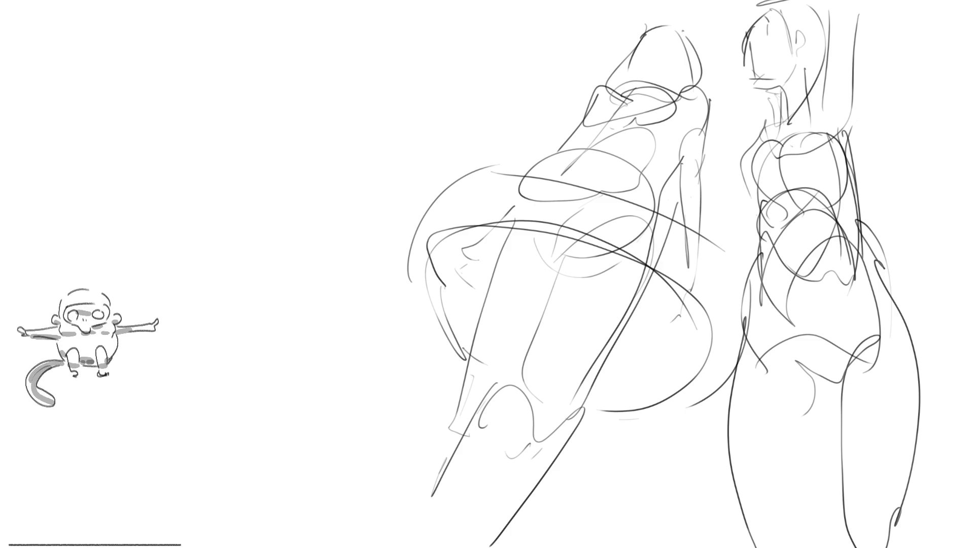
Darken the standing figure's shoulder and arm, adding raised-arm and torso contour lines.
{"action": "left_click_drag", "start_coordinate": [762, 267], "coordinate": [777, 333]}
{"action": "left_click_drag", "start_coordinate": [828, 247], "coordinate": [830, 345]}
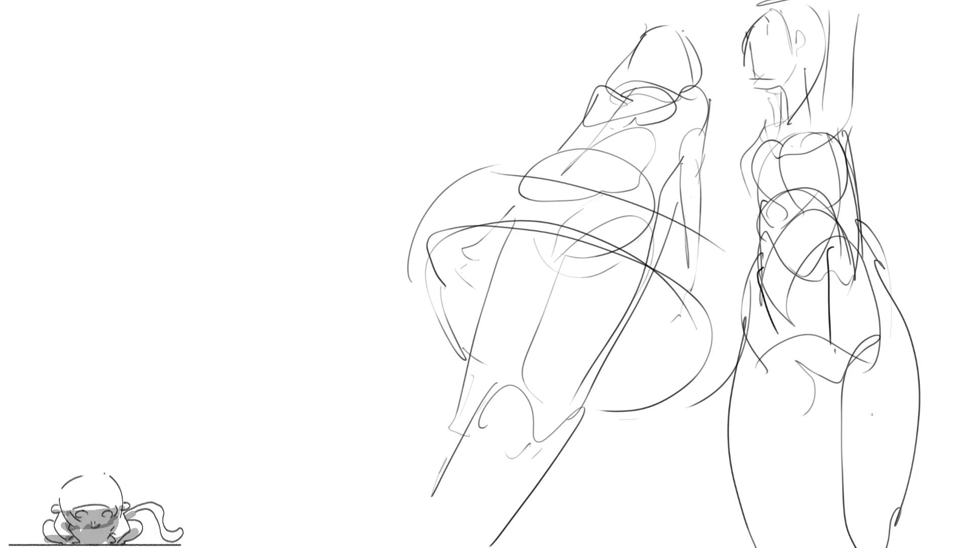
{"action": "mouse_move", "coordinate": [822, 81]}
{"action": "left_mouse_down"}
{"action": "mouse_move", "coordinate": [802, 128]}
{"action": "mouse_move", "coordinate": [866, 117]}
{"action": "mouse_move", "coordinate": [852, 162]}
{"action": "left_mouse_up"}
{"action": "mouse_move", "coordinate": [802, 129]}
{"action": "left_mouse_down"}
{"action": "mouse_move", "coordinate": [848, 133]}
{"action": "mouse_move", "coordinate": [860, 66]}
{"action": "left_mouse_up"}
{"action": "left_click_drag", "start_coordinate": [830, 14], "coordinate": [819, 106]}
{"action": "left_click_drag", "start_coordinate": [770, 126], "coordinate": [746, 222]}
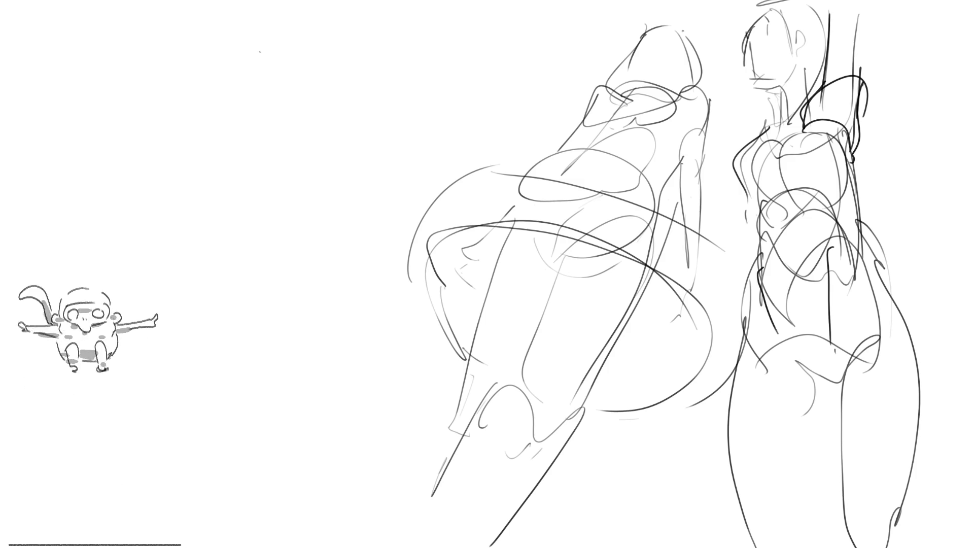
Rough in a new head study at upper left with a rounded shape beneath it.
{"action": "mouse_move", "coordinate": [262, 45]}
{"action": "left_mouse_down"}
{"action": "mouse_move", "coordinate": [258, 61]}
{"action": "mouse_move", "coordinate": [274, 31]}
{"action": "mouse_move", "coordinate": [308, 92]}
{"action": "mouse_move", "coordinate": [289, 107]}
{"action": "left_mouse_up"}
{"action": "mouse_move", "coordinate": [322, 66]}
{"action": "left_mouse_down"}
{"action": "mouse_move", "coordinate": [323, 78]}
{"action": "mouse_move", "coordinate": [254, 134]}
{"action": "left_mouse_up"}
{"action": "left_click_drag", "start_coordinate": [284, 65], "coordinate": [251, 132]}
{"action": "left_click_drag", "start_coordinate": [333, 66], "coordinate": [347, 72]}
{"action": "left_click_drag", "start_coordinate": [259, 133], "coordinate": [273, 141]}
{"action": "mouse_move", "coordinate": [257, 102]}
{"action": "left_mouse_down"}
{"action": "mouse_move", "coordinate": [253, 186]}
{"action": "mouse_move", "coordinate": [324, 95]}
{"action": "mouse_move", "coordinate": [372, 80]}
{"action": "left_mouse_up"}
{"action": "left_click_drag", "start_coordinate": [284, 144], "coordinate": [278, 182]}
{"action": "left_click_drag", "start_coordinate": [358, 77], "coordinate": [329, 86]}
{"action": "mouse_move", "coordinate": [278, 206]}
{"action": "left_mouse_down"}
{"action": "mouse_move", "coordinate": [393, 138]}
{"action": "mouse_move", "coordinate": [279, 201]}
{"action": "left_mouse_up"}
Add a hooked stroke, a spike and side curves to the head, plus a long curve below.
{"action": "mouse_move", "coordinate": [335, 88]}
{"action": "left_mouse_down"}
{"action": "mouse_move", "coordinate": [383, 94]}
{"action": "mouse_move", "coordinate": [375, 17]}
{"action": "left_mouse_up"}
{"action": "left_click_drag", "start_coordinate": [252, 132], "coordinate": [199, 141]}
{"action": "left_click_drag", "start_coordinate": [253, 72], "coordinate": [233, 131]}
{"action": "left_click_drag", "start_coordinate": [280, 118], "coordinate": [299, 198]}
{"action": "left_click_drag", "start_coordinate": [208, 317], "coordinate": [333, 293]}
{"action": "left_click_drag", "start_coordinate": [420, 135], "coordinate": [392, 108]}
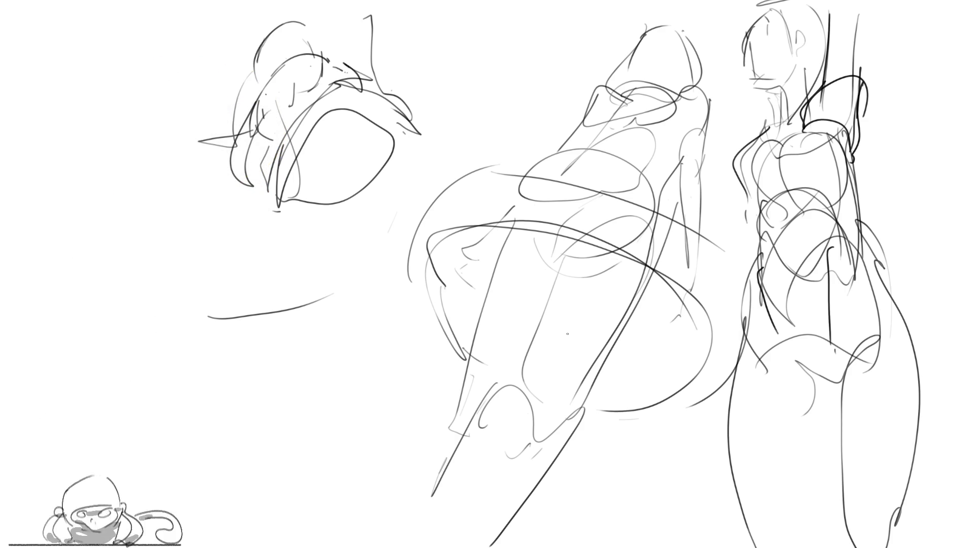
Sweep a large soft eraser across the figure sketches so they fade to faint grey guides.
{"action": "mouse_move", "coordinate": [582, 321]}
{"action": "left_mouse_down"}
{"action": "mouse_move", "coordinate": [634, 127]}
{"action": "mouse_move", "coordinate": [518, 98]}
{"action": "mouse_move", "coordinate": [653, 54]}
{"action": "mouse_move", "coordinate": [842, 285]}
{"action": "mouse_move", "coordinate": [913, 507]}
{"action": "left_mouse_up"}
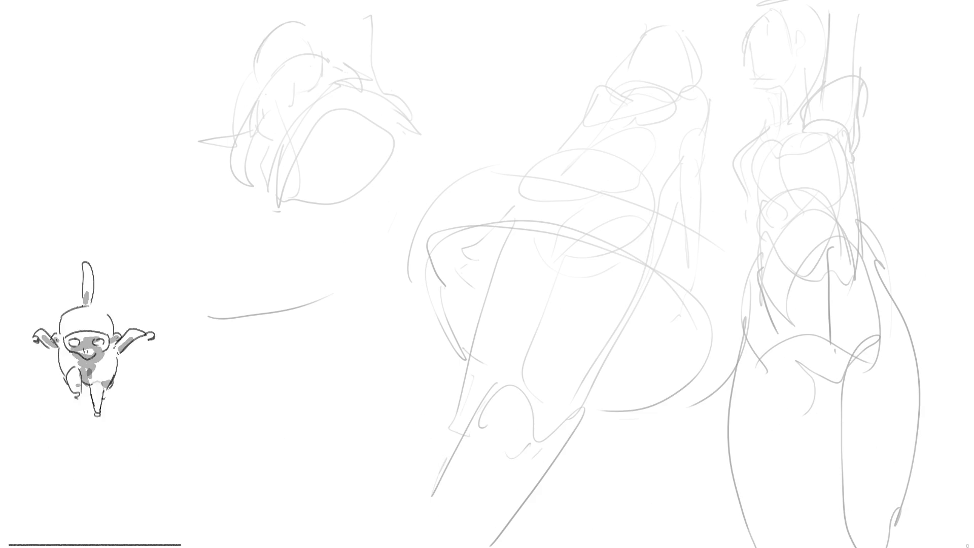
Draw a dark closed beak shape at top centre with a hooked line, spike and curves.
{"action": "mouse_move", "coordinate": [633, 85]}
{"action": "left_mouse_down"}
{"action": "mouse_move", "coordinate": [521, 65]}
{"action": "mouse_move", "coordinate": [646, 70]}
{"action": "mouse_move", "coordinate": [674, 101]}
{"action": "left_mouse_up"}
{"action": "mouse_move", "coordinate": [568, 8]}
{"action": "left_mouse_down"}
{"action": "mouse_move", "coordinate": [670, 15]}
{"action": "mouse_move", "coordinate": [678, 102]}
{"action": "mouse_move", "coordinate": [616, 99]}
{"action": "mouse_move", "coordinate": [604, 88]}
{"action": "mouse_move", "coordinate": [576, 121]}
{"action": "left_mouse_up"}
{"action": "mouse_move", "coordinate": [687, 93]}
{"action": "left_mouse_down"}
{"action": "mouse_move", "coordinate": [708, 127]}
{"action": "mouse_move", "coordinate": [739, 25]}
{"action": "mouse_move", "coordinate": [710, 121]}
{"action": "mouse_move", "coordinate": [729, 67]}
{"action": "mouse_move", "coordinate": [710, 51]}
{"action": "mouse_move", "coordinate": [692, 73]}
{"action": "left_mouse_up"}
{"action": "left_click_drag", "start_coordinate": [695, 23], "coordinate": [691, 50]}
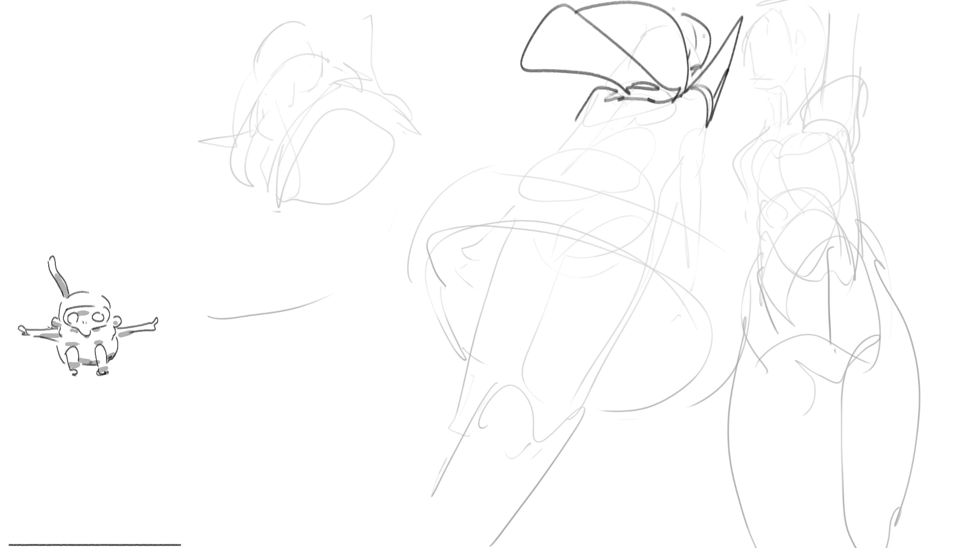
Ink the central figure's body, neck lines and back over the faint sketch.
{"action": "mouse_move", "coordinate": [569, 165]}
{"action": "left_mouse_down"}
{"action": "mouse_move", "coordinate": [423, 210]}
{"action": "mouse_move", "coordinate": [451, 274]}
{"action": "left_mouse_up"}
{"action": "mouse_move", "coordinate": [439, 234]}
{"action": "left_mouse_down"}
{"action": "mouse_move", "coordinate": [644, 299]}
{"action": "mouse_move", "coordinate": [634, 333]}
{"action": "left_mouse_up"}
{"action": "left_click_drag", "start_coordinate": [464, 273], "coordinate": [551, 287]}
{"action": "mouse_move", "coordinate": [552, 176]}
{"action": "left_mouse_down"}
{"action": "mouse_move", "coordinate": [637, 300]}
{"action": "mouse_move", "coordinate": [595, 91]}
{"action": "mouse_move", "coordinate": [595, 180]}
{"action": "left_mouse_up"}
{"action": "left_click_drag", "start_coordinate": [617, 116], "coordinate": [600, 178]}
{"action": "left_click_drag", "start_coordinate": [640, 209], "coordinate": [720, 101]}
{"action": "left_click_drag", "start_coordinate": [679, 159], "coordinate": [634, 264]}
{"action": "mouse_move", "coordinate": [715, 113]}
{"action": "left_mouse_down"}
{"action": "mouse_move", "coordinate": [647, 211]}
{"action": "mouse_move", "coordinate": [630, 319]}
{"action": "left_mouse_up"}
Ink the knee and lower leg, then fade the dark torso and leg strokes with the soft eraser.
{"action": "left_click_drag", "start_coordinate": [645, 257], "coordinate": [590, 380]}
{"action": "left_click_drag", "start_coordinate": [614, 337], "coordinate": [545, 373]}
{"action": "mouse_move", "coordinate": [530, 271]}
{"action": "left_mouse_down"}
{"action": "mouse_move", "coordinate": [495, 456]}
{"action": "mouse_move", "coordinate": [583, 401]}
{"action": "mouse_move", "coordinate": [479, 507]}
{"action": "left_mouse_up"}
{"action": "left_click_drag", "start_coordinate": [485, 298], "coordinate": [451, 457]}
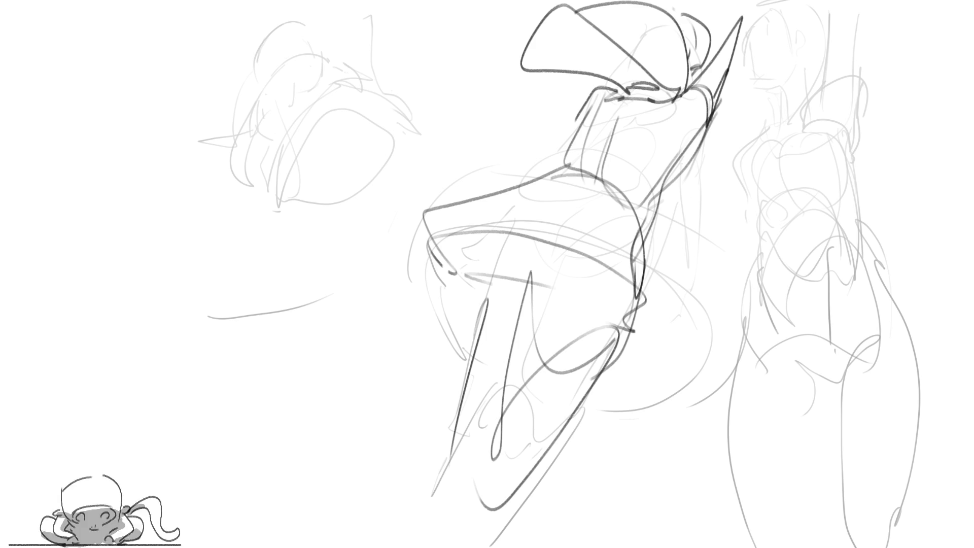
{"action": "key", "text": "e"}
{"action": "mouse_move", "coordinate": [659, 157]}
{"action": "left_mouse_down"}
{"action": "mouse_move", "coordinate": [573, 244]}
{"action": "mouse_move", "coordinate": [549, 383]}
{"action": "mouse_move", "coordinate": [370, 321]}
{"action": "mouse_move", "coordinate": [700, 363]}
{"action": "mouse_move", "coordinate": [812, 508]}
{"action": "mouse_move", "coordinate": [849, 465]}
{"action": "left_mouse_up"}
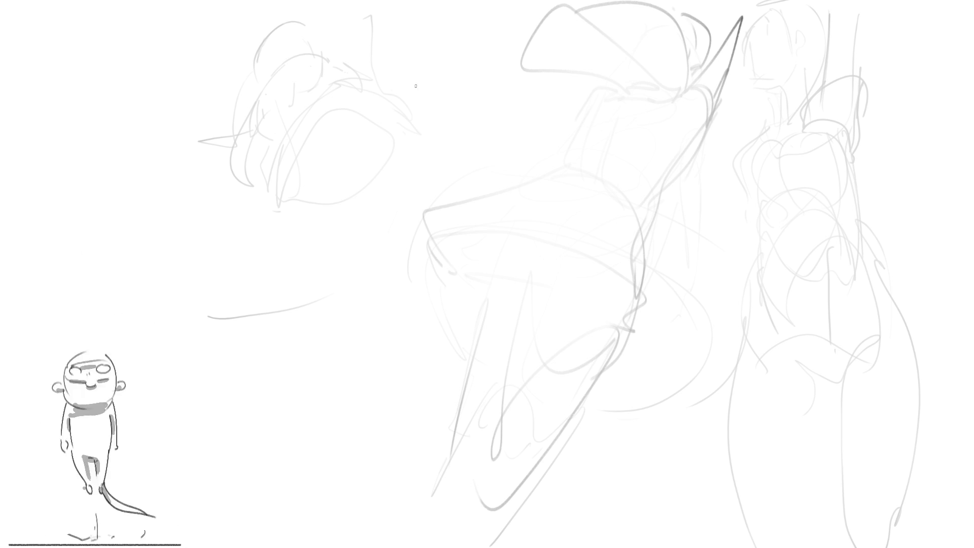
Draw a lidded eye with upper and lower lids, an iris, and darkened corners.
{"action": "left_click_drag", "start_coordinate": [408, 98], "coordinate": [502, 90]}
{"action": "left_click_drag", "start_coordinate": [411, 97], "coordinate": [505, 100]}
{"action": "left_click_drag", "start_coordinate": [409, 103], "coordinate": [488, 109]}
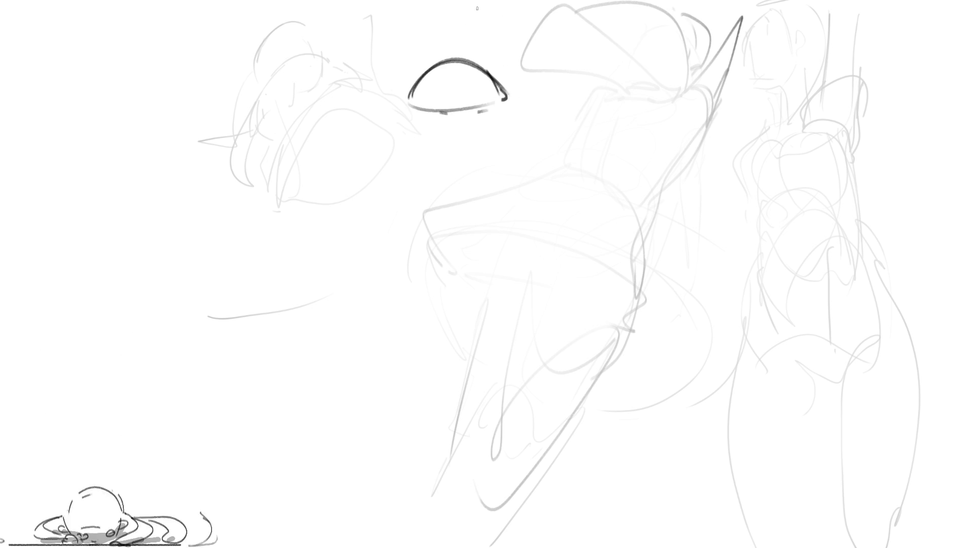
{"action": "mouse_move", "coordinate": [432, 80]}
{"action": "left_mouse_down"}
{"action": "mouse_move", "coordinate": [476, 71]}
{"action": "mouse_move", "coordinate": [451, 67]}
{"action": "left_mouse_up"}
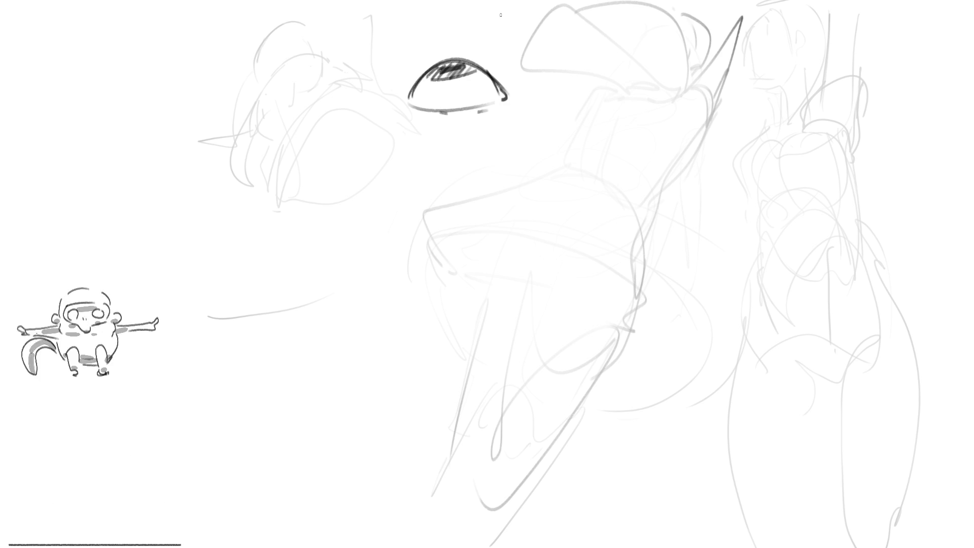
{"action": "left_click_drag", "start_coordinate": [491, 78], "coordinate": [505, 99]}
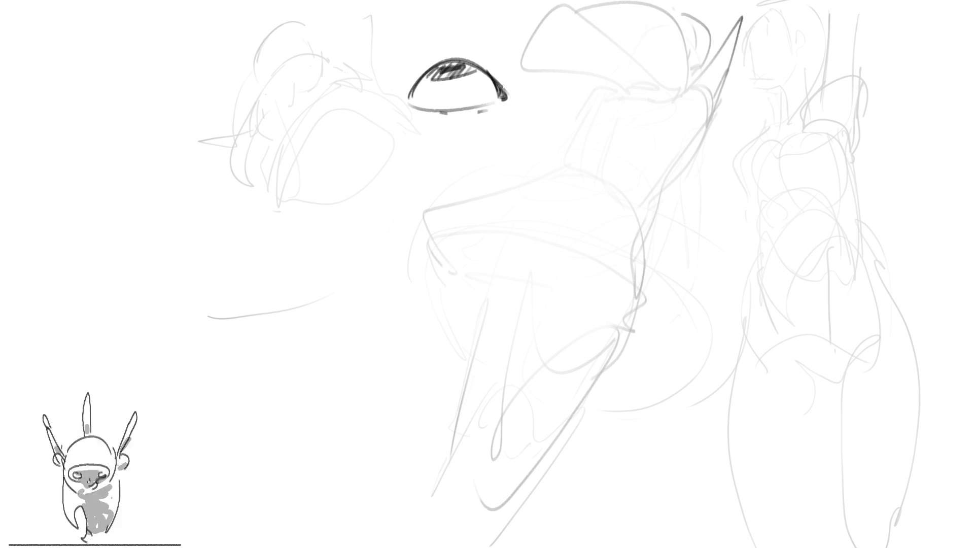
{"action": "mouse_move", "coordinate": [415, 85]}
{"action": "left_mouse_down"}
{"action": "mouse_move", "coordinate": [411, 104]}
{"action": "mouse_move", "coordinate": [444, 57]}
{"action": "mouse_move", "coordinate": [474, 61]}
{"action": "mouse_move", "coordinate": [499, 87]}
{"action": "left_mouse_up"}
{"action": "mouse_move", "coordinate": [432, 64]}
{"action": "left_mouse_down"}
{"action": "mouse_move", "coordinate": [398, 102]}
{"action": "mouse_move", "coordinate": [451, 40]}
{"action": "mouse_move", "coordinate": [500, 76]}
{"action": "mouse_move", "coordinate": [448, 48]}
{"action": "mouse_move", "coordinate": [457, 40]}
{"action": "mouse_move", "coordinate": [455, 55]}
{"action": "mouse_move", "coordinate": [433, 48]}
{"action": "mouse_move", "coordinate": [417, 69]}
{"action": "left_mouse_up"}
Add upper lashes, a darker lower lid, a brow line above, and lines under the eye.
{"action": "mouse_move", "coordinate": [421, 74]}
{"action": "left_mouse_down"}
{"action": "mouse_move", "coordinate": [416, 64]}
{"action": "mouse_move", "coordinate": [395, 85]}
{"action": "left_mouse_up"}
{"action": "left_click_drag", "start_coordinate": [406, 98], "coordinate": [399, 92]}
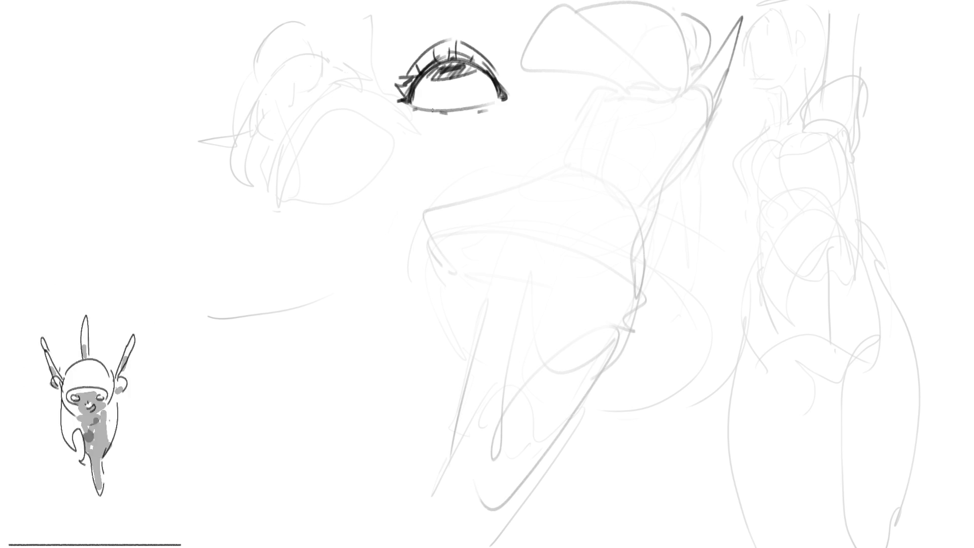
{"action": "left_click_drag", "start_coordinate": [468, 109], "coordinate": [478, 105]}
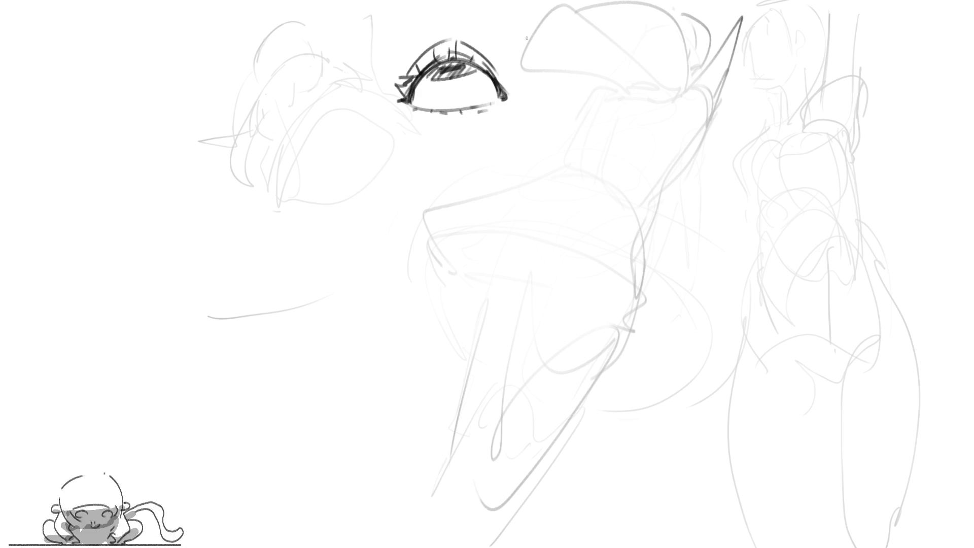
{"action": "left_click_drag", "start_coordinate": [396, 37], "coordinate": [499, 28]}
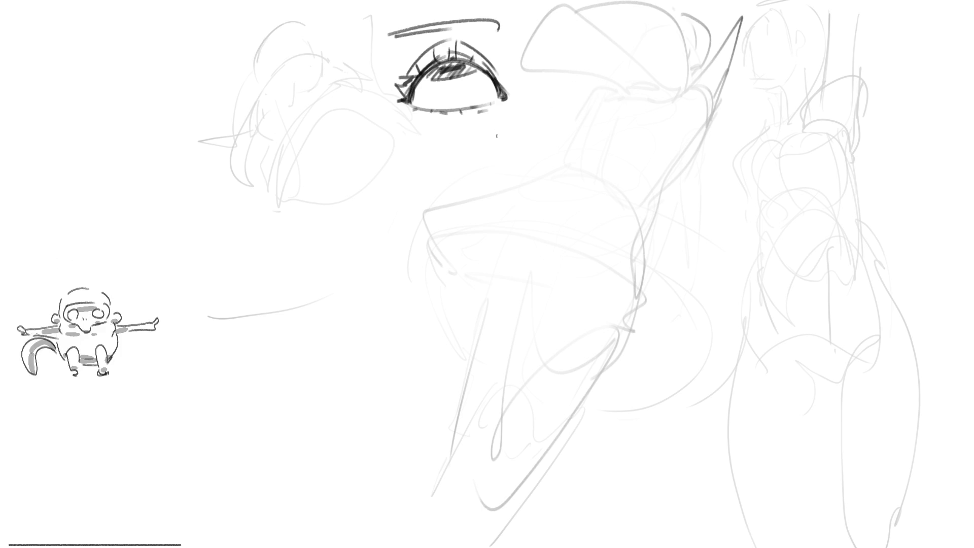
{"action": "left_click_drag", "start_coordinate": [417, 117], "coordinate": [443, 122]}
{"action": "left_click_drag", "start_coordinate": [508, 108], "coordinate": [489, 118]}
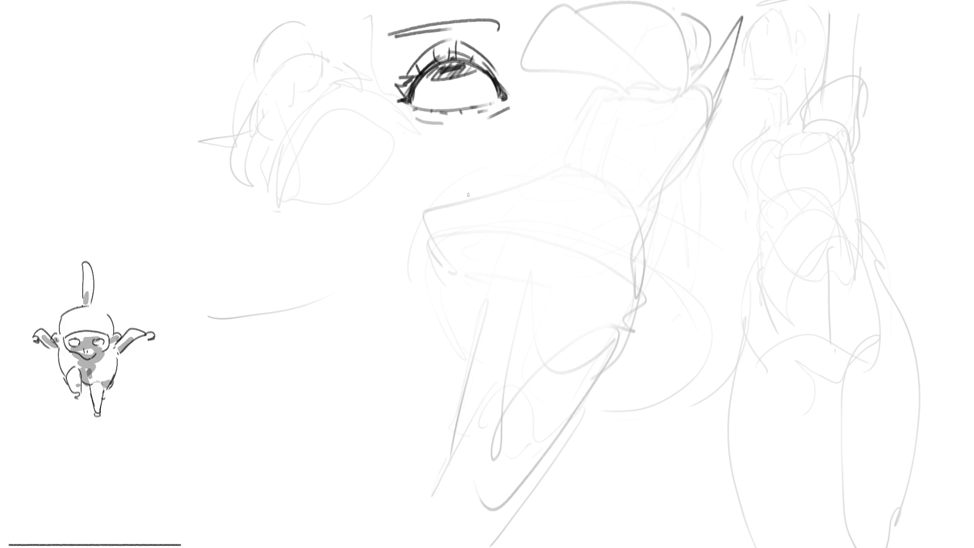
Sketch the U-curve and lid lines of a second eye below.
{"action": "mouse_move", "coordinate": [436, 196]}
{"action": "left_mouse_down"}
{"action": "mouse_move", "coordinate": [515, 226]}
{"action": "mouse_move", "coordinate": [530, 200]}
{"action": "left_mouse_up"}
{"action": "left_click_drag", "start_coordinate": [436, 194], "coordinate": [530, 203]}
{"action": "mouse_move", "coordinate": [435, 195]}
{"action": "left_mouse_down"}
{"action": "mouse_move", "coordinate": [478, 245]}
{"action": "mouse_move", "coordinate": [532, 200]}
{"action": "left_mouse_up"}
Give the second eye lower lashes, darker corners, a hatched iris and a darkened upper lid.
{"action": "mouse_move", "coordinate": [467, 239]}
{"action": "left_mouse_down"}
{"action": "mouse_move", "coordinate": [494, 243]}
{"action": "mouse_move", "coordinate": [541, 205]}
{"action": "left_mouse_up"}
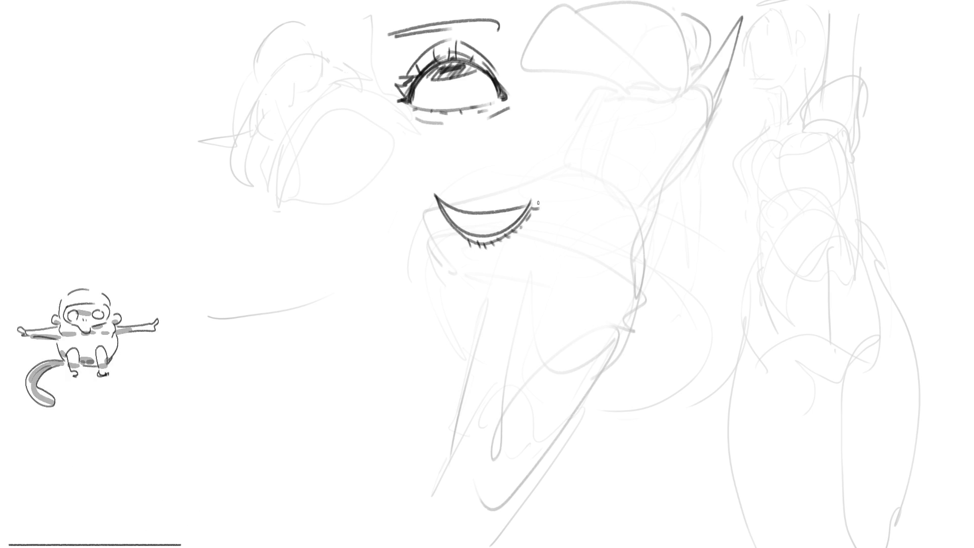
{"action": "left_click_drag", "start_coordinate": [433, 198], "coordinate": [441, 205]}
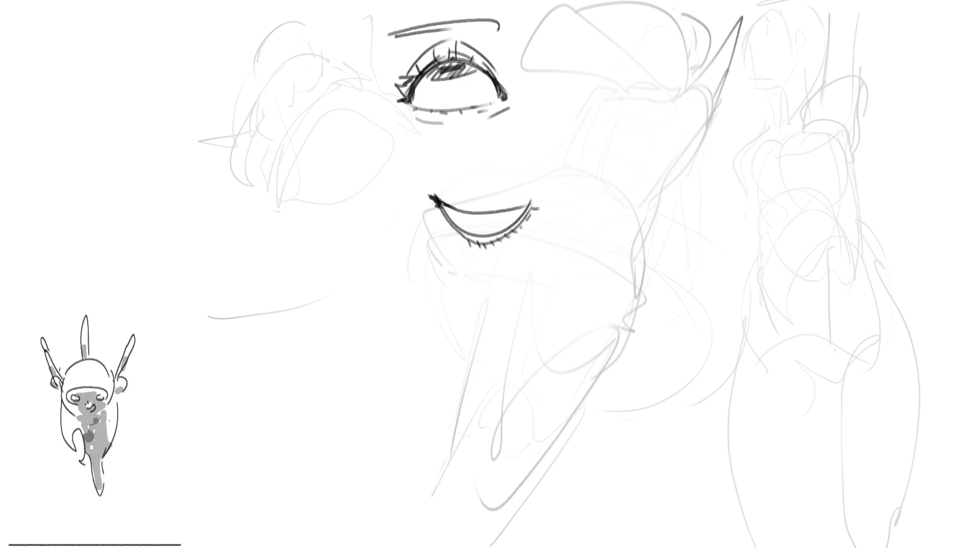
{"action": "mouse_move", "coordinate": [523, 215]}
{"action": "left_mouse_down"}
{"action": "mouse_move", "coordinate": [553, 198]}
{"action": "mouse_move", "coordinate": [528, 205]}
{"action": "left_mouse_up"}
{"action": "mouse_move", "coordinate": [525, 208]}
{"action": "left_mouse_down"}
{"action": "mouse_move", "coordinate": [553, 199]}
{"action": "mouse_move", "coordinate": [543, 206]}
{"action": "left_mouse_up"}
{"action": "left_click_drag", "start_coordinate": [530, 213], "coordinate": [538, 206]}
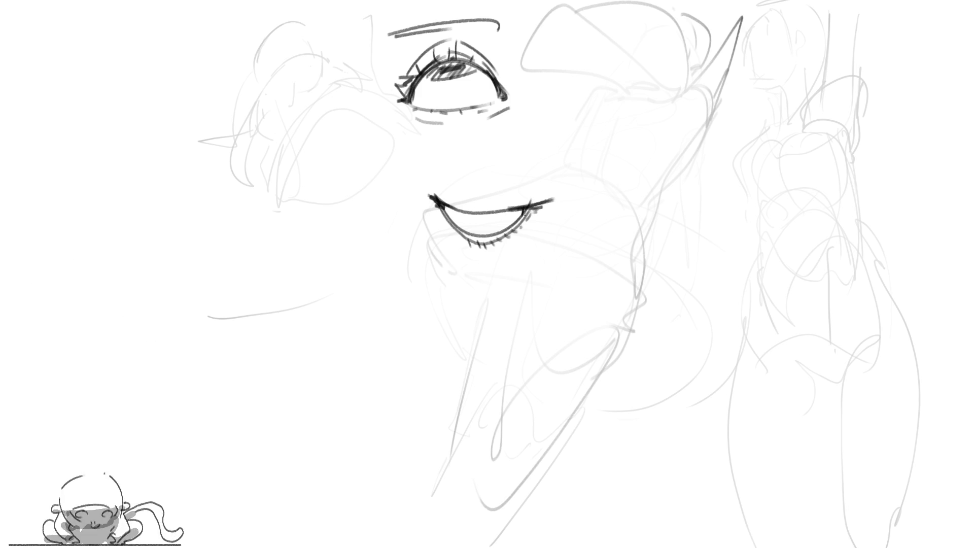
{"action": "left_click_drag", "start_coordinate": [460, 213], "coordinate": [508, 210]}
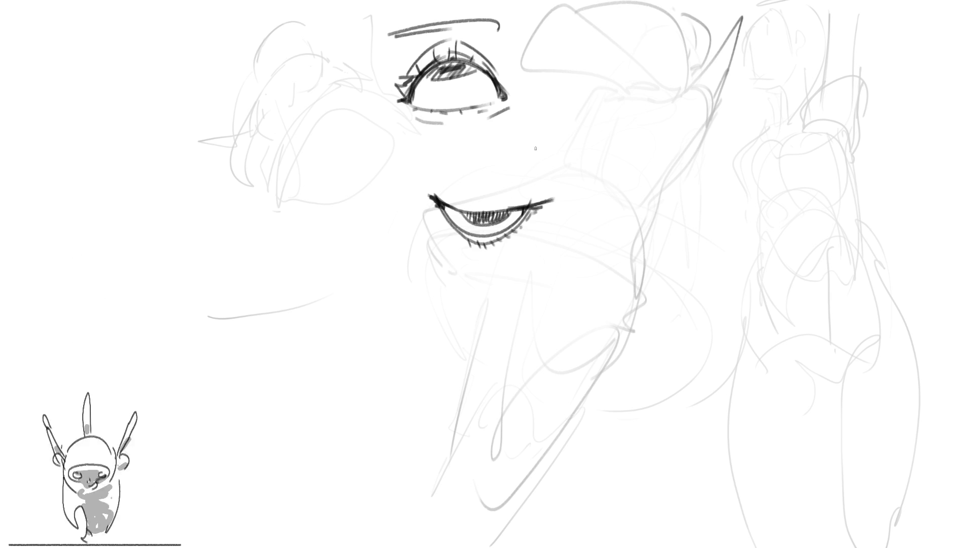
{"action": "left_click_drag", "start_coordinate": [449, 213], "coordinate": [502, 206]}
{"action": "left_click_drag", "start_coordinate": [442, 201], "coordinate": [539, 201]}
{"action": "left_click_drag", "start_coordinate": [472, 205], "coordinate": [516, 202]}
Sketch the lid crease and heavy rounded fold above the second eye.
{"action": "mouse_move", "coordinate": [427, 189]}
{"action": "left_mouse_down"}
{"action": "mouse_move", "coordinate": [443, 172]}
{"action": "mouse_move", "coordinate": [543, 197]}
{"action": "left_mouse_up"}
{"action": "left_click_drag", "start_coordinate": [466, 171], "coordinate": [547, 196]}
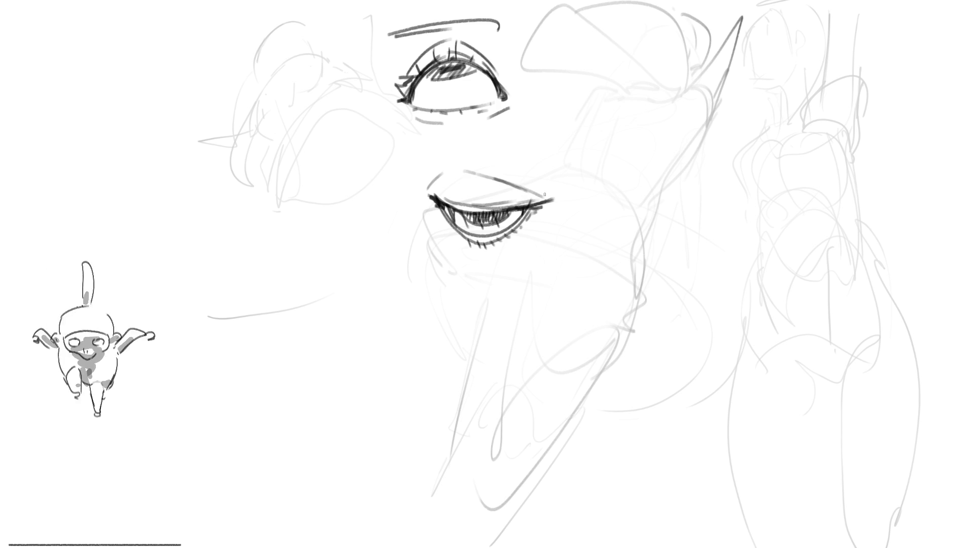
{"action": "left_click_drag", "start_coordinate": [444, 167], "coordinate": [476, 165]}
{"action": "mouse_move", "coordinate": [405, 135]}
{"action": "left_mouse_down"}
{"action": "mouse_move", "coordinate": [420, 164]}
{"action": "mouse_move", "coordinate": [554, 165]}
{"action": "mouse_move", "coordinate": [553, 183]}
{"action": "left_mouse_up"}
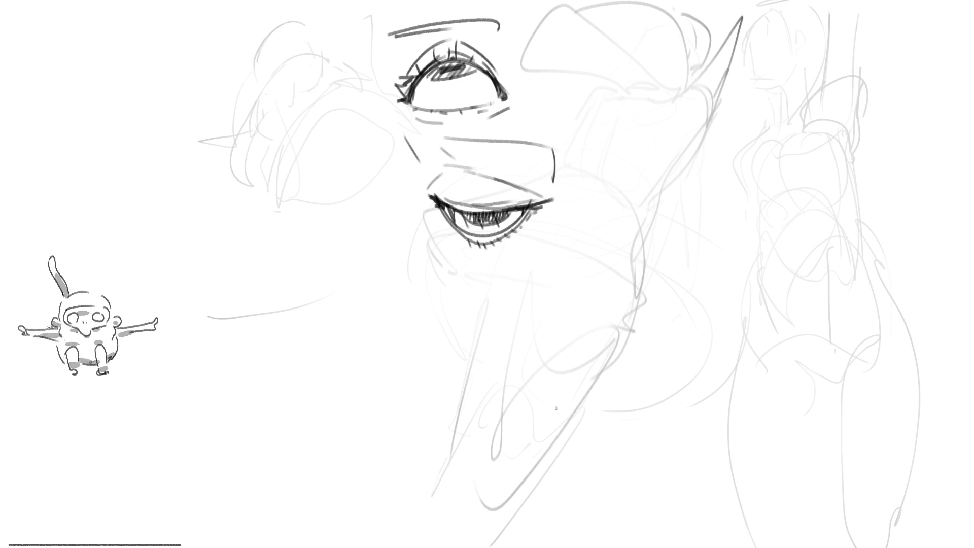
Draw cheek and jaw lines around the lower eye, redraw them after an undo, then sketch an eyeball circle with a pupil.
{"action": "mouse_move", "coordinate": [438, 208]}
{"action": "left_mouse_down"}
{"action": "mouse_move", "coordinate": [470, 262]}
{"action": "mouse_move", "coordinate": [540, 231]}
{"action": "mouse_move", "coordinate": [561, 265]}
{"action": "mouse_move", "coordinate": [425, 221]}
{"action": "mouse_move", "coordinate": [506, 323]}
{"action": "left_mouse_up"}
{"action": "left_click_drag", "start_coordinate": [569, 221], "coordinate": [577, 300]}
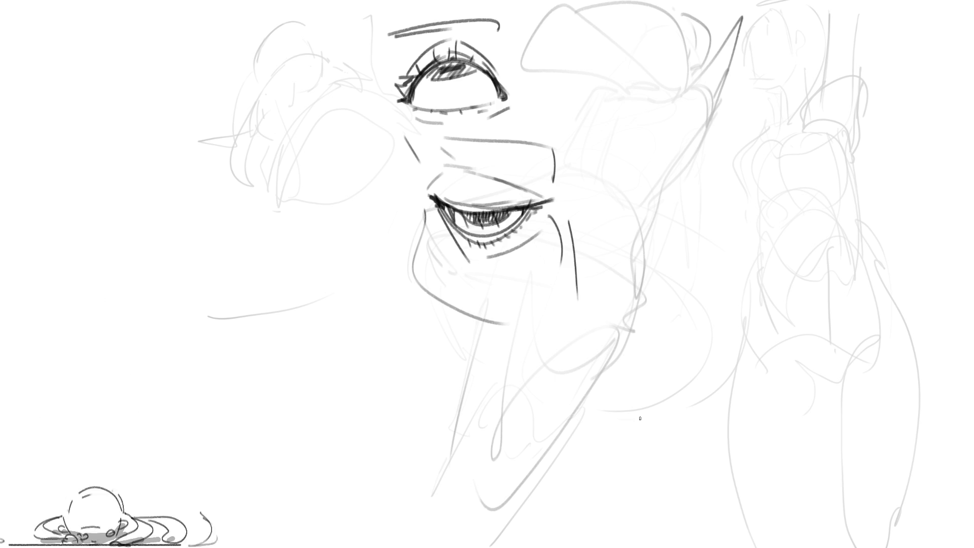
{"action": "key", "text": "ctrl+z"}
{"action": "key", "text": "ctrl+z"}
{"action": "mouse_move", "coordinate": [415, 188]}
{"action": "left_mouse_down"}
{"action": "mouse_move", "coordinate": [409, 230]}
{"action": "mouse_move", "coordinate": [449, 293]}
{"action": "mouse_move", "coordinate": [576, 289]}
{"action": "left_mouse_up"}
{"action": "left_click_drag", "start_coordinate": [570, 205], "coordinate": [582, 290]}
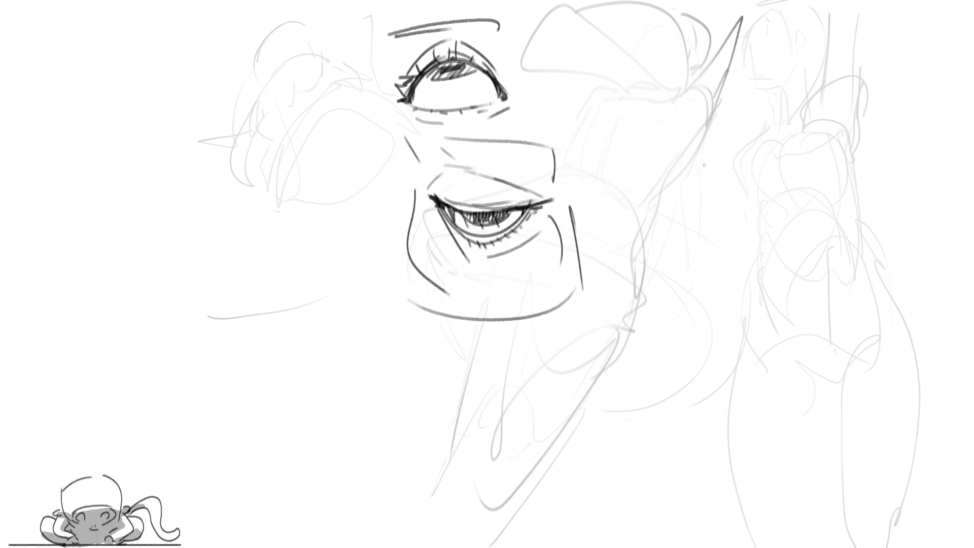
{"action": "mouse_move", "coordinate": [751, 191]}
{"action": "left_mouse_down"}
{"action": "mouse_move", "coordinate": [653, 87]}
{"action": "mouse_move", "coordinate": [727, 108]}
{"action": "left_mouse_up"}
{"action": "mouse_move", "coordinate": [765, 139]}
{"action": "left_mouse_down"}
{"action": "mouse_move", "coordinate": [759, 203]}
{"action": "mouse_move", "coordinate": [761, 163]}
{"action": "mouse_move", "coordinate": [760, 181]}
{"action": "left_mouse_up"}
Add the cornea bulge and V-shaped upper and lower lid lines across the eyeball.
{"action": "left_click_drag", "start_coordinate": [768, 133], "coordinate": [769, 205]}
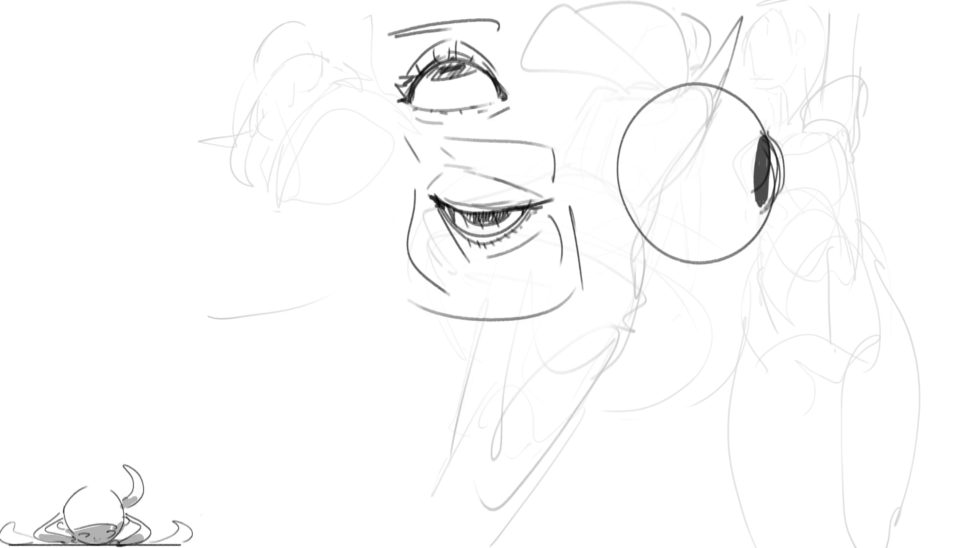
{"action": "mouse_move", "coordinate": [656, 188]}
{"action": "left_mouse_down"}
{"action": "mouse_move", "coordinate": [774, 119]}
{"action": "mouse_move", "coordinate": [754, 128]}
{"action": "left_mouse_up"}
{"action": "mouse_move", "coordinate": [716, 155]}
{"action": "left_mouse_down"}
{"action": "mouse_move", "coordinate": [657, 198]}
{"action": "mouse_move", "coordinate": [756, 229]}
{"action": "mouse_move", "coordinate": [776, 212]}
{"action": "mouse_move", "coordinate": [799, 228]}
{"action": "mouse_move", "coordinate": [791, 235]}
{"action": "left_mouse_up"}
{"action": "left_click_drag", "start_coordinate": [650, 185], "coordinate": [842, 93]}
{"action": "mouse_move", "coordinate": [804, 109]}
{"action": "left_mouse_down"}
{"action": "mouse_move", "coordinate": [685, 150]}
{"action": "mouse_move", "coordinate": [771, 118]}
{"action": "left_mouse_up"}
Refine the lid edges and inner corner, then shade the eyeball in soft grey.
{"action": "mouse_move", "coordinate": [719, 76]}
{"action": "left_mouse_down"}
{"action": "mouse_move", "coordinate": [761, 111]}
{"action": "mouse_move", "coordinate": [751, 99]}
{"action": "mouse_move", "coordinate": [760, 132]}
{"action": "left_mouse_up"}
{"action": "left_click_drag", "start_coordinate": [771, 227], "coordinate": [743, 267]}
{"action": "mouse_move", "coordinate": [657, 198]}
{"action": "left_mouse_down"}
{"action": "mouse_move", "coordinate": [675, 209]}
{"action": "mouse_move", "coordinate": [650, 194]}
{"action": "left_mouse_up"}
{"action": "mouse_move", "coordinate": [700, 162]}
{"action": "left_mouse_down"}
{"action": "mouse_move", "coordinate": [636, 191]}
{"action": "mouse_move", "coordinate": [697, 168]}
{"action": "left_mouse_up"}
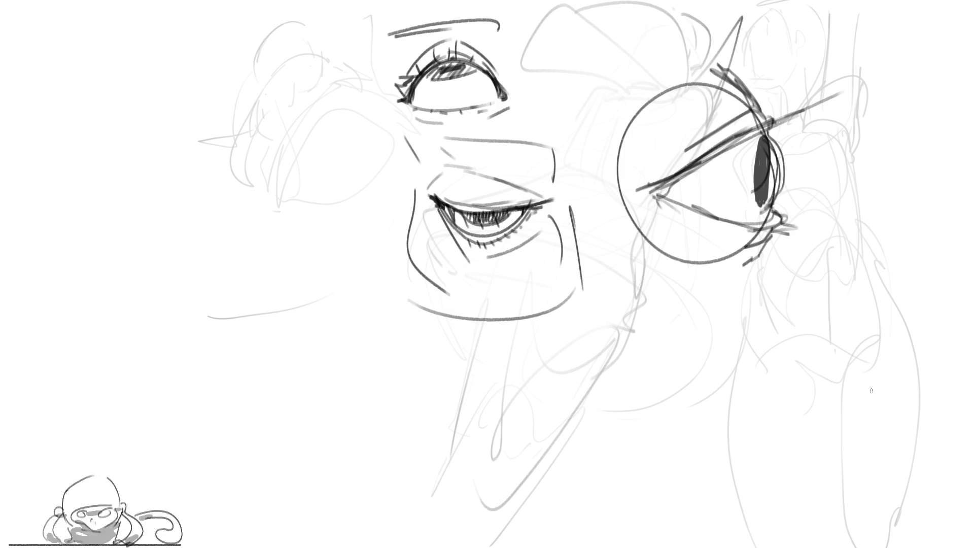
{"action": "mouse_move", "coordinate": [664, 193]}
{"action": "left_mouse_down"}
{"action": "mouse_move", "coordinate": [766, 133]}
{"action": "mouse_move", "coordinate": [666, 195]}
{"action": "mouse_move", "coordinate": [771, 140]}
{"action": "mouse_move", "coordinate": [761, 157]}
{"action": "mouse_move", "coordinate": [674, 200]}
{"action": "mouse_move", "coordinate": [750, 218]}
{"action": "left_mouse_up"}
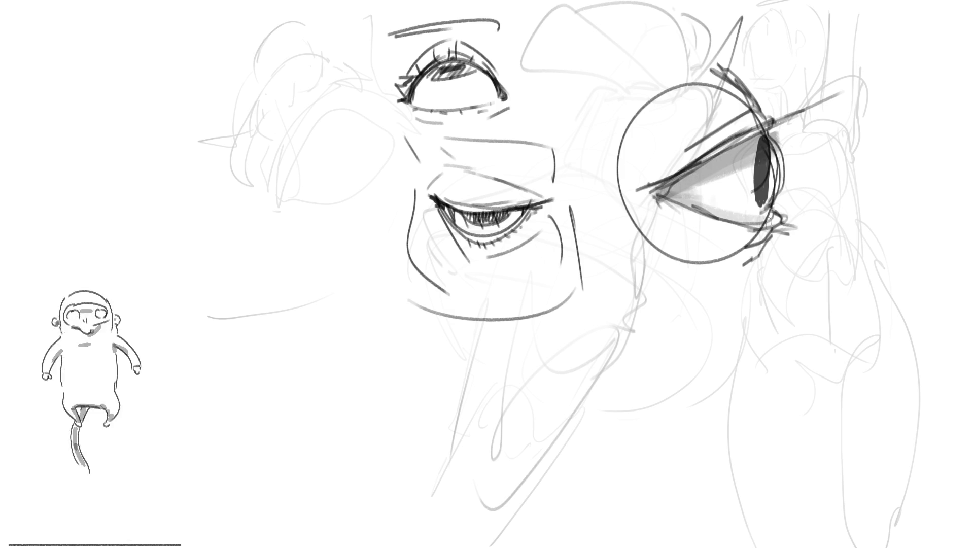
{"action": "mouse_move", "coordinate": [751, 145]}
{"action": "left_mouse_down"}
{"action": "mouse_move", "coordinate": [685, 172]}
{"action": "mouse_move", "coordinate": [654, 205]}
{"action": "mouse_move", "coordinate": [726, 236]}
{"action": "mouse_move", "coordinate": [728, 259]}
{"action": "mouse_move", "coordinate": [695, 248]}
{"action": "mouse_move", "coordinate": [659, 167]}
{"action": "mouse_move", "coordinate": [651, 213]}
{"action": "mouse_move", "coordinate": [669, 248]}
{"action": "left_mouse_up"}
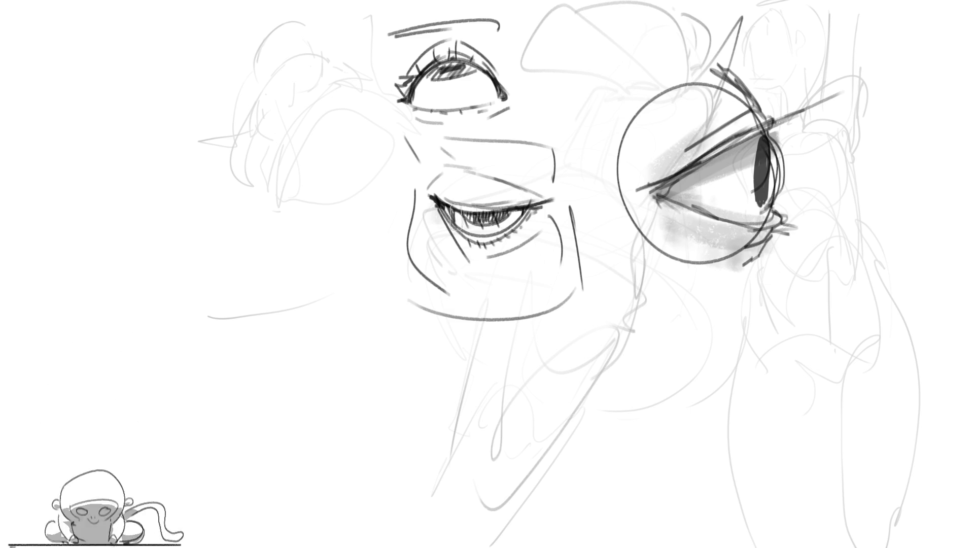
Shade the lower eye's socket and the top eye's lid crease grey, hatching the top eyelid.
{"action": "mouse_move", "coordinate": [444, 154]}
{"action": "left_mouse_down"}
{"action": "mouse_move", "coordinate": [413, 168]}
{"action": "mouse_move", "coordinate": [446, 162]}
{"action": "left_mouse_up"}
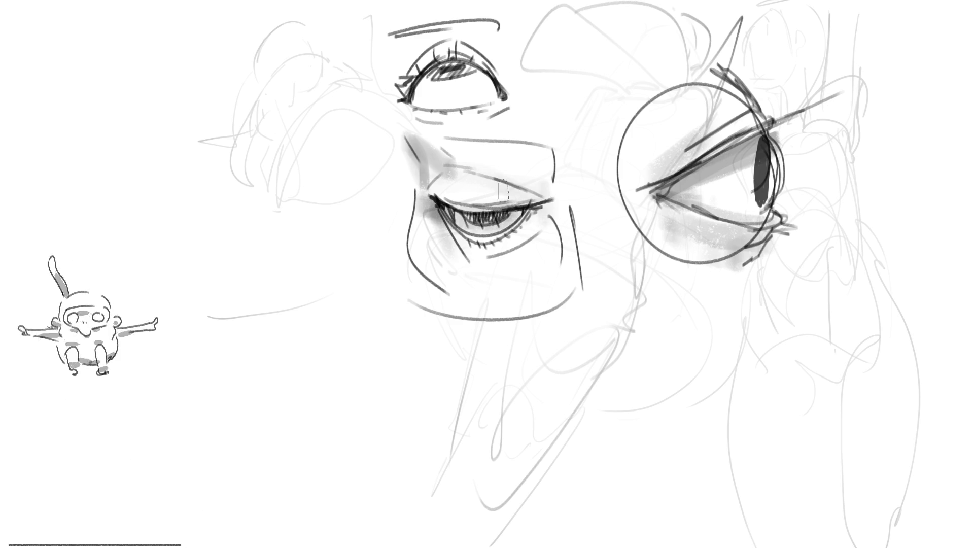
{"action": "mouse_move", "coordinate": [403, 89]}
{"action": "left_mouse_down"}
{"action": "mouse_move", "coordinate": [459, 51]}
{"action": "mouse_move", "coordinate": [464, 36]}
{"action": "mouse_move", "coordinate": [436, 36]}
{"action": "mouse_move", "coordinate": [500, 61]}
{"action": "mouse_move", "coordinate": [507, 83]}
{"action": "mouse_move", "coordinate": [465, 66]}
{"action": "mouse_move", "coordinate": [468, 104]}
{"action": "mouse_move", "coordinate": [499, 99]}
{"action": "left_mouse_up"}
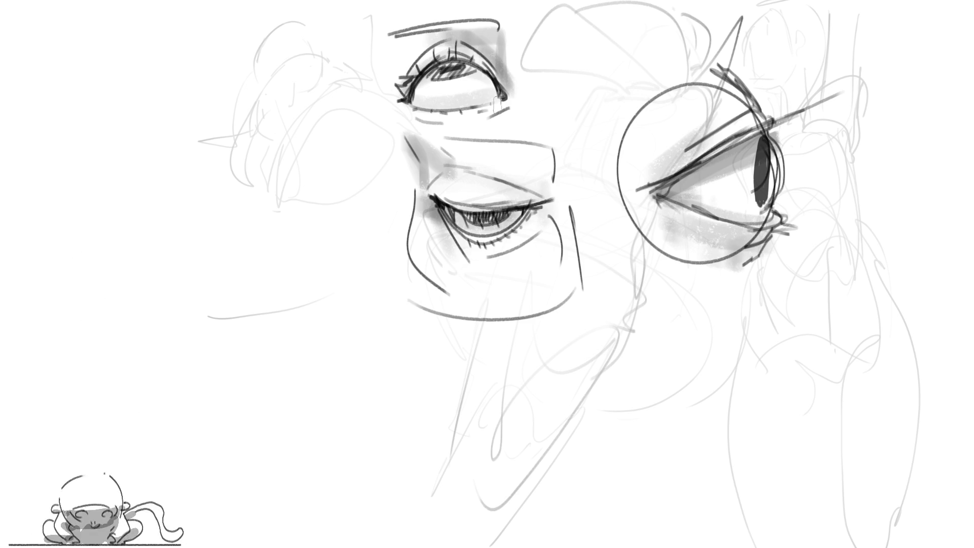
{"action": "mouse_move", "coordinate": [425, 122]}
{"action": "left_mouse_down"}
{"action": "mouse_move", "coordinate": [499, 118]}
{"action": "mouse_move", "coordinate": [479, 145]}
{"action": "left_mouse_up"}
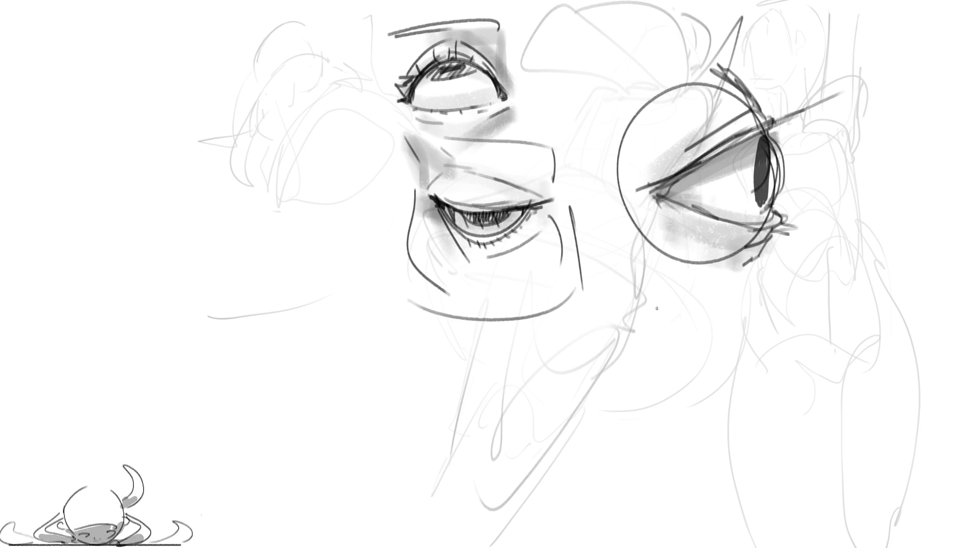
{"action": "left_click_drag", "start_coordinate": [664, 315], "coordinate": [647, 351]}
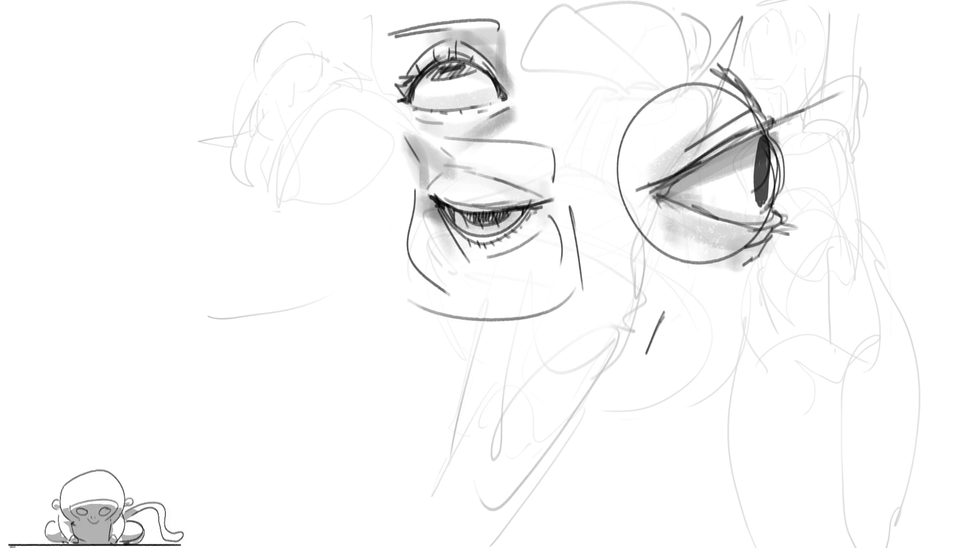
Block in the lid and side outlines of a second eye below the round eyeball.
{"action": "mouse_move", "coordinate": [664, 308]}
{"action": "left_mouse_down"}
{"action": "mouse_move", "coordinate": [633, 373]}
{"action": "mouse_move", "coordinate": [686, 362]}
{"action": "left_mouse_up"}
{"action": "mouse_move", "coordinate": [621, 376]}
{"action": "left_mouse_down"}
{"action": "mouse_move", "coordinate": [742, 359]}
{"action": "mouse_move", "coordinate": [675, 368]}
{"action": "left_mouse_up"}
{"action": "mouse_move", "coordinate": [734, 362]}
{"action": "left_mouse_down"}
{"action": "mouse_move", "coordinate": [591, 379]}
{"action": "mouse_move", "coordinate": [775, 350]}
{"action": "left_mouse_up"}
{"action": "left_click_drag", "start_coordinate": [657, 300], "coordinate": [737, 324]}
{"action": "left_click_drag", "start_coordinate": [632, 257], "coordinate": [654, 304]}
{"action": "left_click_drag", "start_coordinate": [670, 311], "coordinate": [721, 322]}
{"action": "left_click_drag", "start_coordinate": [632, 265], "coordinate": [623, 358]}
{"action": "left_click_drag", "start_coordinate": [654, 317], "coordinate": [743, 324]}
{"action": "mouse_move", "coordinate": [703, 300]}
{"action": "left_mouse_down"}
{"action": "mouse_move", "coordinate": [611, 246]}
{"action": "mouse_move", "coordinate": [630, 229]}
{"action": "left_mouse_up"}
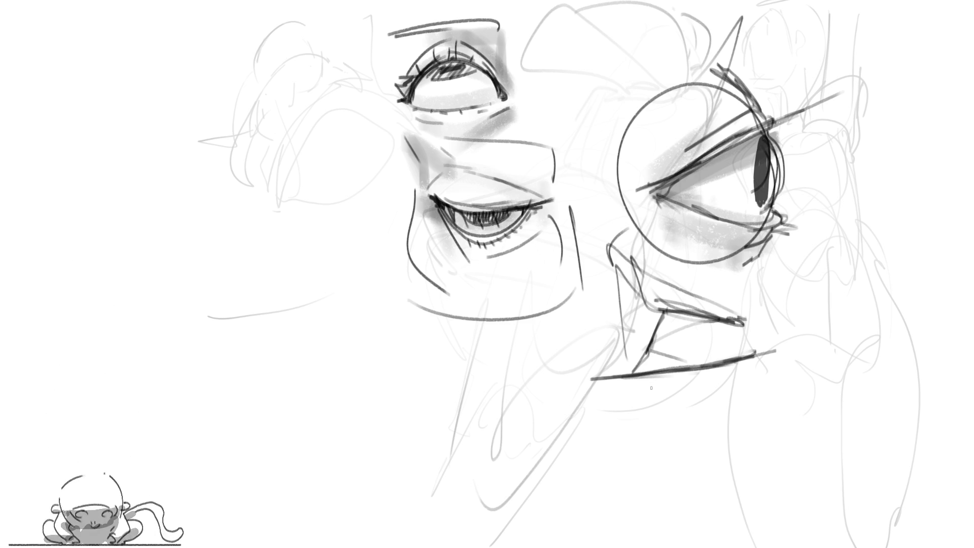
Add the small dark iris and the lower lid's curve and diagonal strokes.
{"action": "mouse_move", "coordinate": [639, 376]}
{"action": "left_mouse_down"}
{"action": "mouse_move", "coordinate": [649, 415]}
{"action": "mouse_move", "coordinate": [700, 391]}
{"action": "left_mouse_up"}
{"action": "mouse_move", "coordinate": [644, 405]}
{"action": "left_mouse_down"}
{"action": "mouse_move", "coordinate": [766, 370]}
{"action": "mouse_move", "coordinate": [735, 362]}
{"action": "mouse_move", "coordinate": [748, 359]}
{"action": "mouse_move", "coordinate": [719, 370]}
{"action": "mouse_move", "coordinate": [754, 357]}
{"action": "mouse_move", "coordinate": [718, 373]}
{"action": "left_mouse_up"}
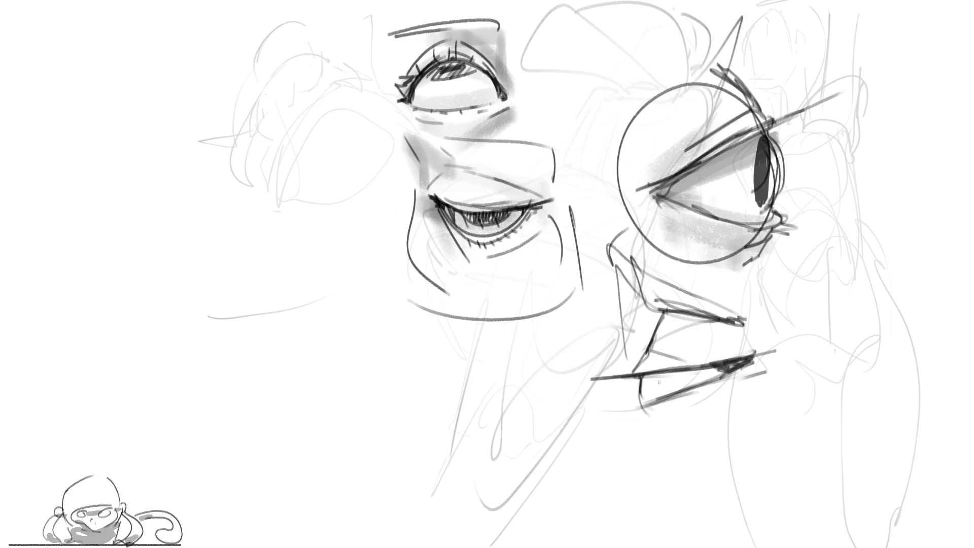
{"action": "mouse_move", "coordinate": [642, 378]}
{"action": "left_mouse_down"}
{"action": "mouse_move", "coordinate": [649, 399]}
{"action": "mouse_move", "coordinate": [651, 374]}
{"action": "mouse_move", "coordinate": [650, 401]}
{"action": "mouse_move", "coordinate": [637, 402]}
{"action": "mouse_move", "coordinate": [713, 378]}
{"action": "left_mouse_up"}
{"action": "left_click_drag", "start_coordinate": [629, 411], "coordinate": [688, 392]}
{"action": "left_click_drag", "start_coordinate": [747, 367], "coordinate": [733, 379]}
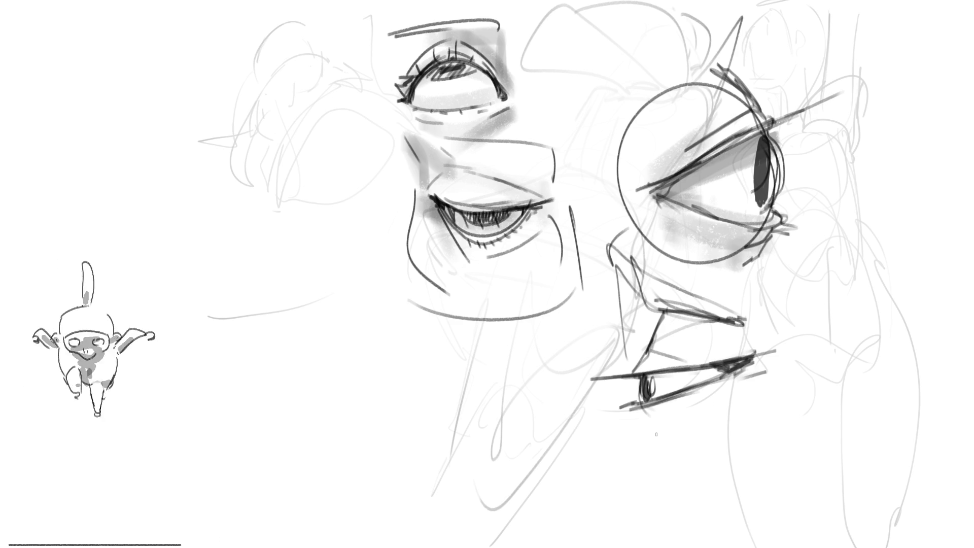
{"action": "mouse_move", "coordinate": [645, 418]}
{"action": "left_mouse_down"}
{"action": "mouse_move", "coordinate": [658, 435]}
{"action": "mouse_move", "coordinate": [643, 441]}
{"action": "mouse_move", "coordinate": [660, 436]}
{"action": "left_mouse_up"}
{"action": "left_click_drag", "start_coordinate": [630, 471], "coordinate": [744, 402]}
{"action": "left_click_drag", "start_coordinate": [764, 391], "coordinate": [713, 430]}
{"action": "left_click_drag", "start_coordinate": [642, 472], "coordinate": [746, 408]}
{"action": "left_click_drag", "start_coordinate": [744, 411], "coordinate": [761, 399]}
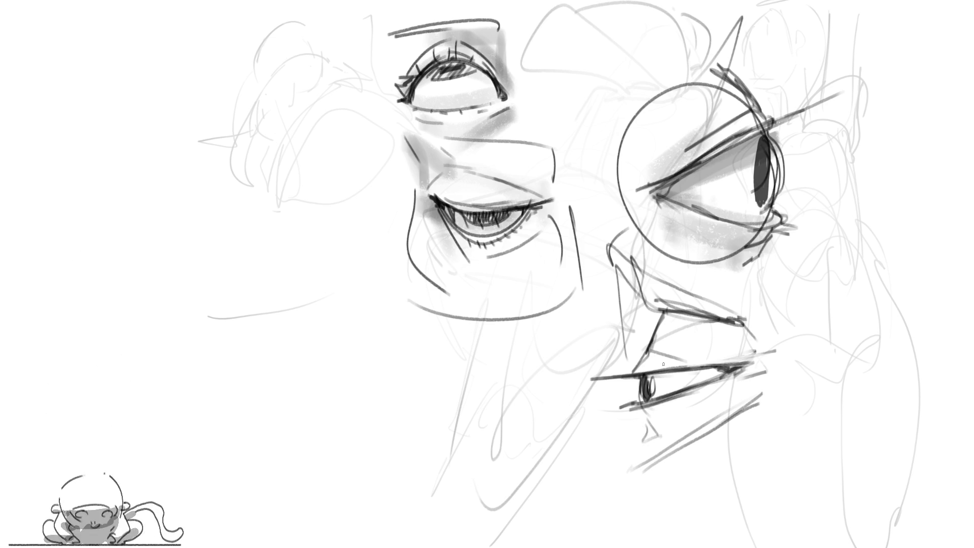
Shade the second eye grey and darken its front line, upper lid edge and left outline.
{"action": "mouse_move", "coordinate": [637, 378]}
{"action": "left_mouse_down"}
{"action": "mouse_move", "coordinate": [731, 373]}
{"action": "mouse_move", "coordinate": [660, 375]}
{"action": "mouse_move", "coordinate": [689, 378]}
{"action": "mouse_move", "coordinate": [664, 384]}
{"action": "mouse_move", "coordinate": [718, 383]}
{"action": "left_mouse_up"}
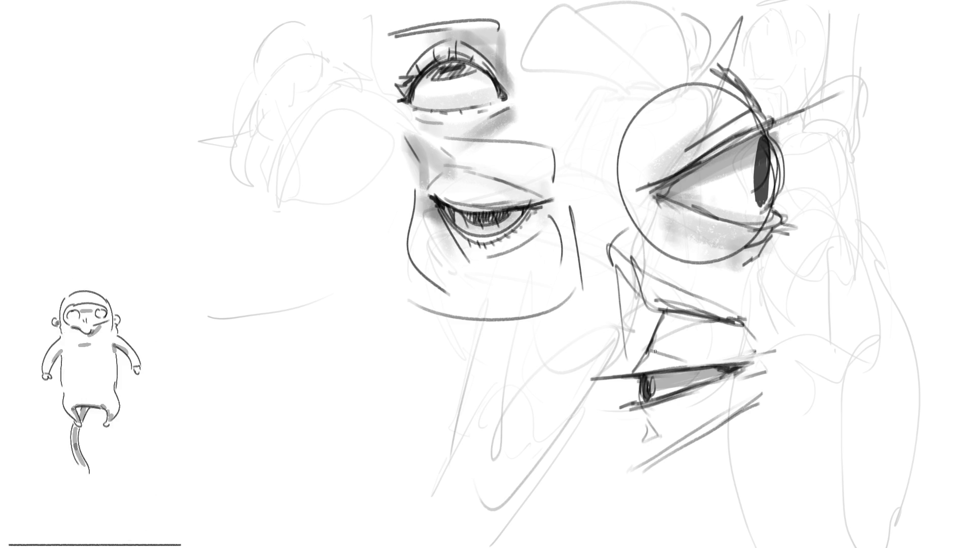
{"action": "left_click_drag", "start_coordinate": [633, 375], "coordinate": [649, 307]}
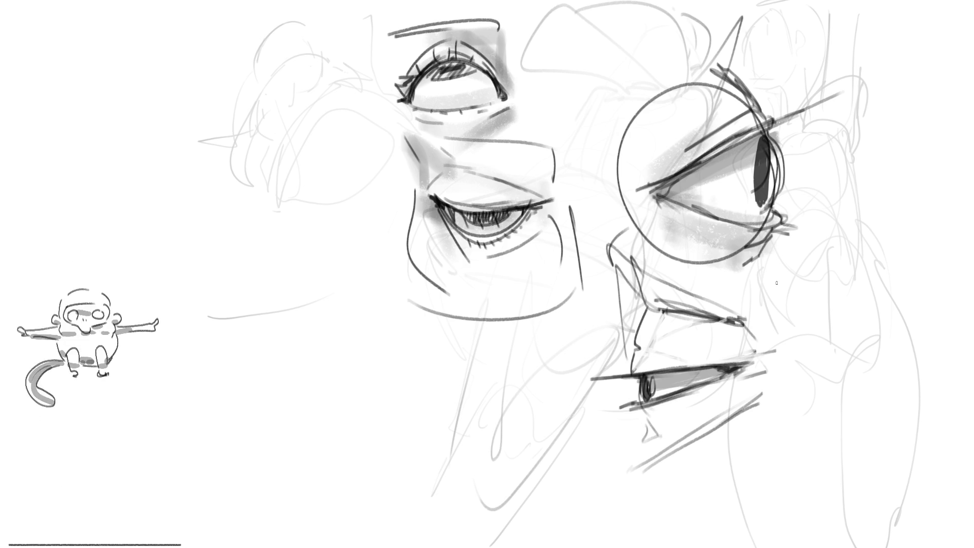
{"action": "left_click_drag", "start_coordinate": [638, 347], "coordinate": [769, 367]}
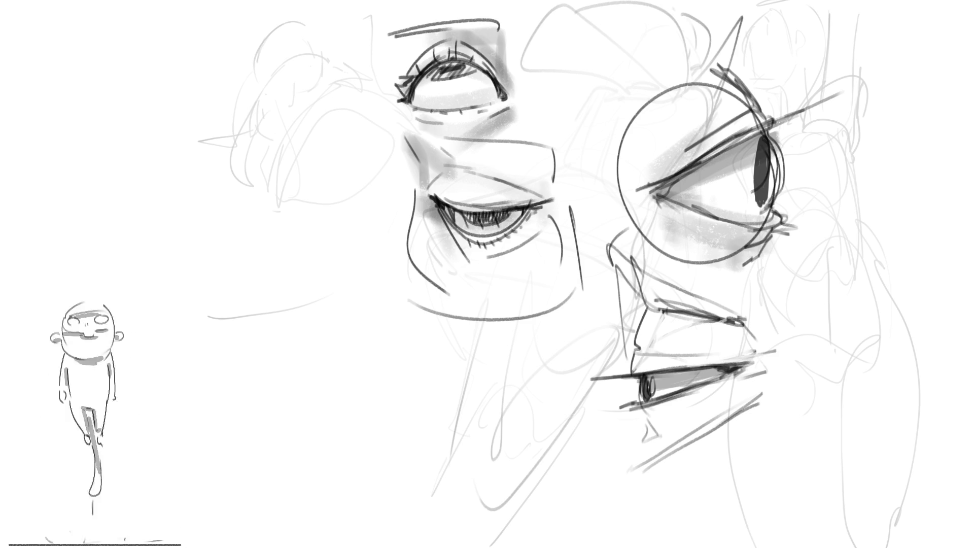
{"action": "left_click_drag", "start_coordinate": [591, 272], "coordinate": [604, 352]}
{"action": "mouse_move", "coordinate": [607, 253]}
{"action": "left_mouse_down"}
{"action": "mouse_move", "coordinate": [602, 372]}
{"action": "mouse_move", "coordinate": [502, 499]}
{"action": "left_mouse_up"}
Draw long dark contour lines running down below the eye, plus an arc over the hair.
{"action": "left_click_drag", "start_coordinate": [586, 388], "coordinate": [465, 533]}
{"action": "mouse_move", "coordinate": [606, 381]}
{"action": "left_mouse_down"}
{"action": "mouse_move", "coordinate": [546, 441]}
{"action": "mouse_move", "coordinate": [553, 547]}
{"action": "left_mouse_up"}
{"action": "left_click_drag", "start_coordinate": [620, 371], "coordinate": [647, 440]}
{"action": "left_click_drag", "start_coordinate": [658, 483], "coordinate": [632, 530]}
{"action": "left_click_drag", "start_coordinate": [657, 461], "coordinate": [616, 547]}
{"action": "mouse_move", "coordinate": [639, 472]}
{"action": "left_mouse_down"}
{"action": "mouse_move", "coordinate": [717, 447]}
{"action": "mouse_move", "coordinate": [818, 452]}
{"action": "mouse_move", "coordinate": [832, 495]}
{"action": "left_mouse_up"}
{"action": "left_click_drag", "start_coordinate": [478, 517], "coordinate": [437, 546]}
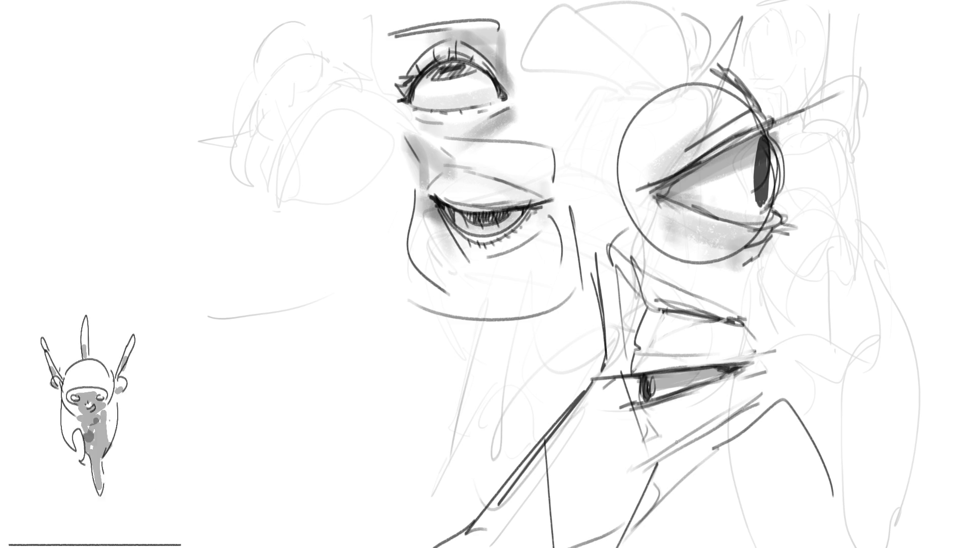
{"action": "left_click_drag", "start_coordinate": [262, 92], "coordinate": [267, 25]}
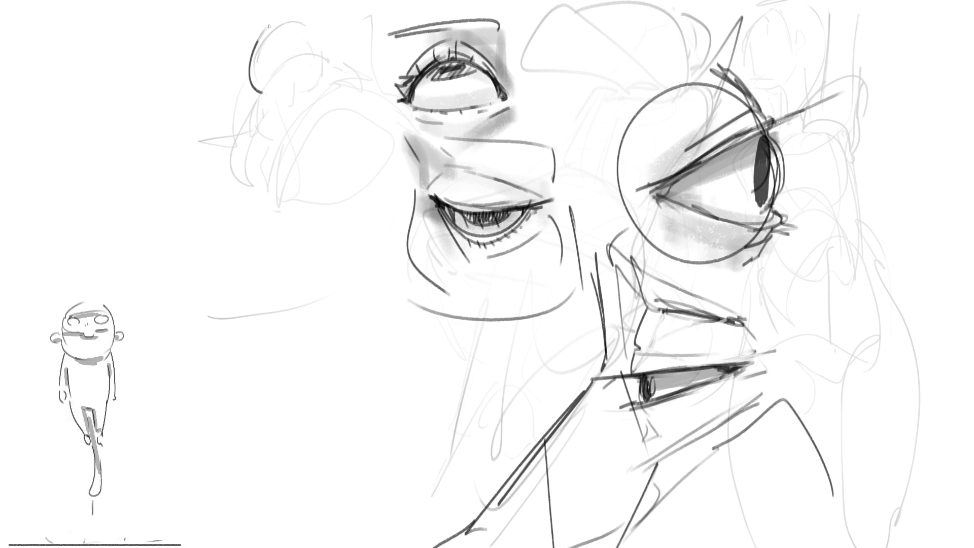
Trace dark top arcs, left-side strokes and an oval curl over the upper-left hair sketch.
{"action": "left_click_drag", "start_coordinate": [260, 36], "coordinate": [260, 92]}
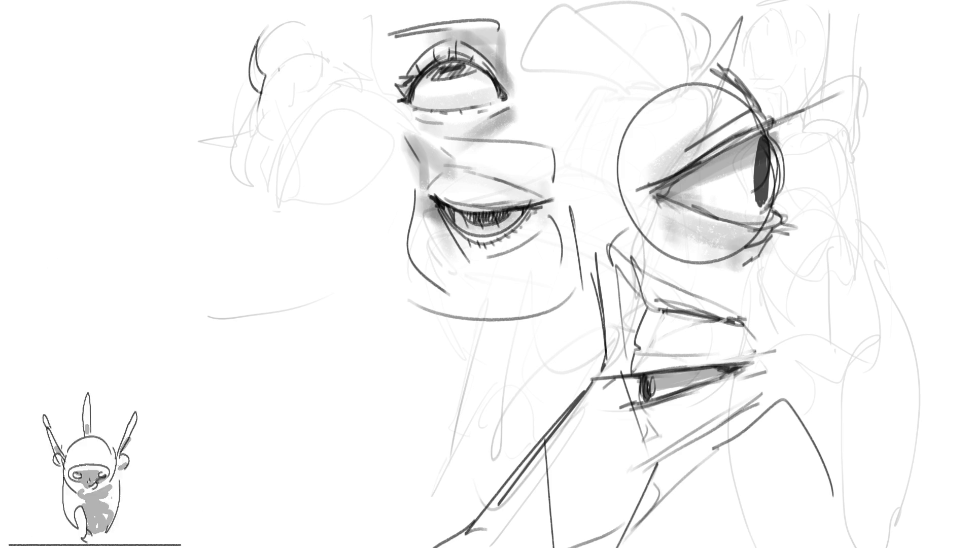
{"action": "left_click_drag", "start_coordinate": [264, 78], "coordinate": [328, 49]}
{"action": "left_click_drag", "start_coordinate": [288, 18], "coordinate": [333, 47]}
{"action": "left_click_drag", "start_coordinate": [265, 93], "coordinate": [252, 183]}
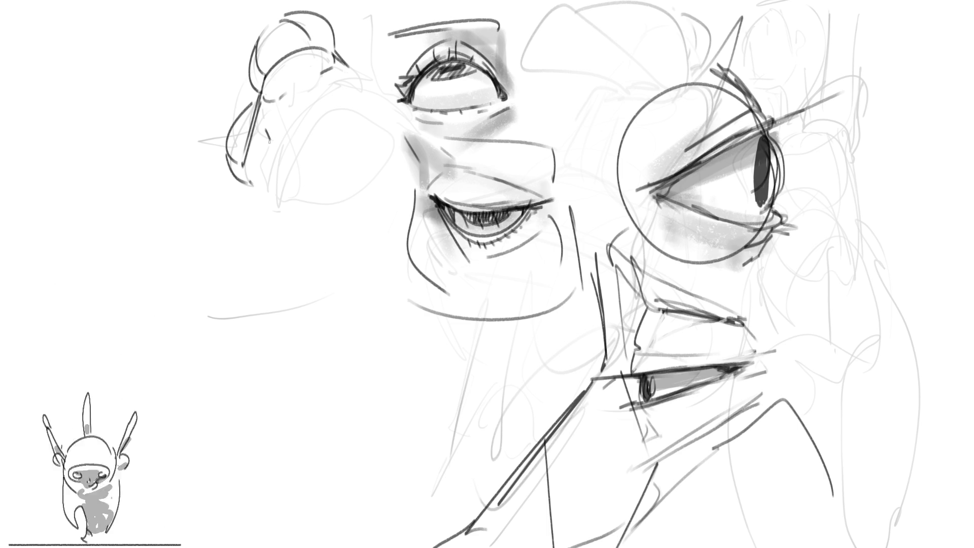
{"action": "left_click_drag", "start_coordinate": [265, 132], "coordinate": [292, 180]}
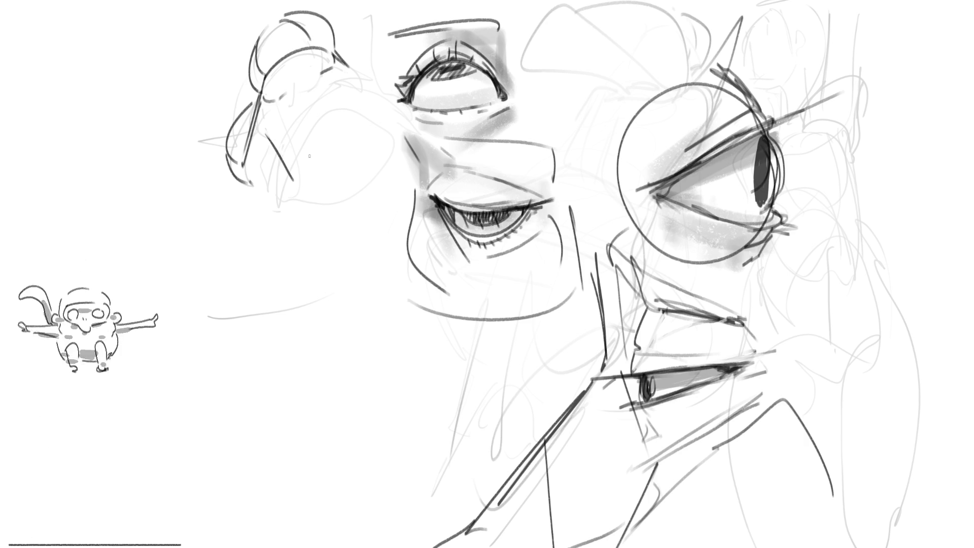
{"action": "left_click_drag", "start_coordinate": [316, 94], "coordinate": [323, 117]}
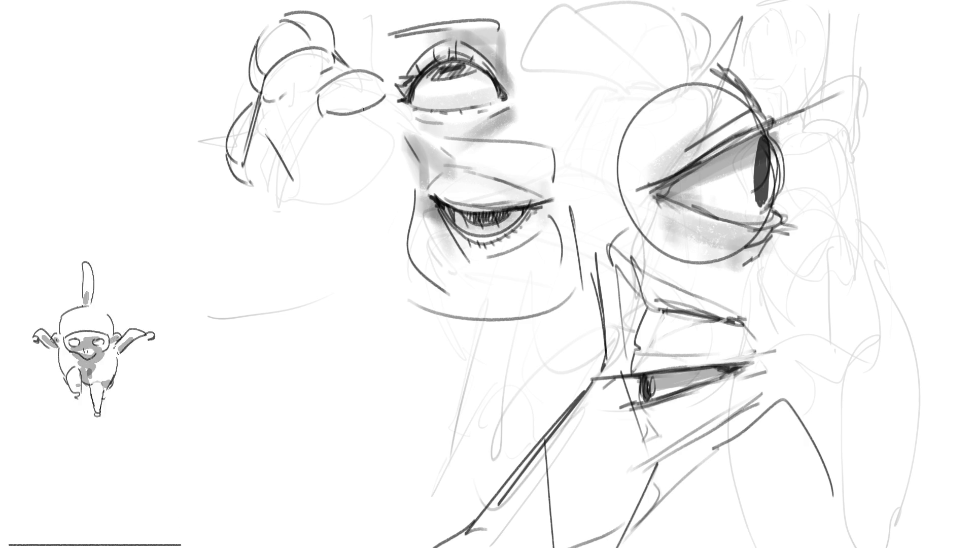
{"action": "left_click_drag", "start_coordinate": [256, 181], "coordinate": [264, 231]}
{"action": "left_click_drag", "start_coordinate": [254, 182], "coordinate": [268, 241]}
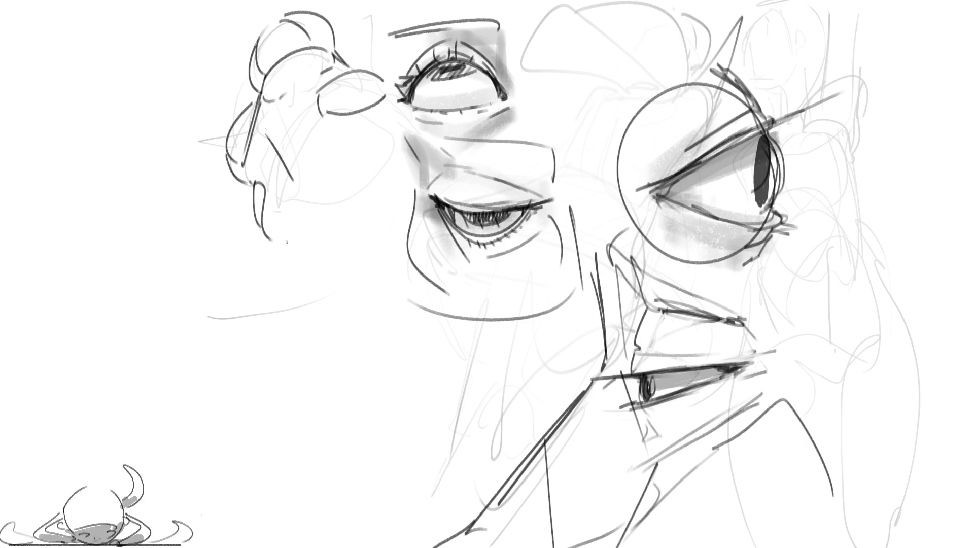
{"action": "left_click_drag", "start_coordinate": [341, 47], "coordinate": [391, 73]}
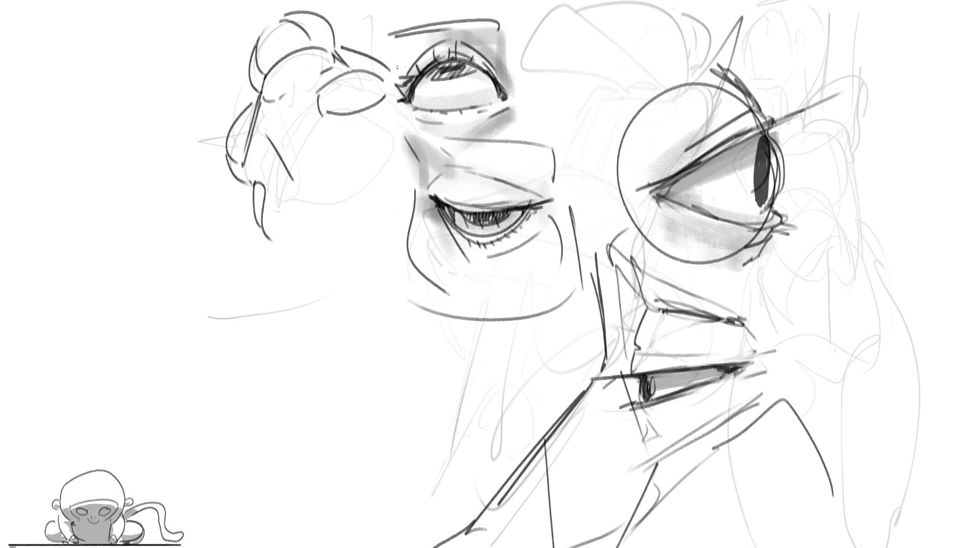
Draw a braid of round curl loops hanging down the left, removing stray dashes.
{"action": "mouse_move", "coordinate": [238, 290]}
{"action": "left_mouse_down"}
{"action": "mouse_move", "coordinate": [224, 240]}
{"action": "mouse_move", "coordinate": [278, 295]}
{"action": "mouse_move", "coordinate": [273, 277]}
{"action": "mouse_move", "coordinate": [281, 298]}
{"action": "left_mouse_up"}
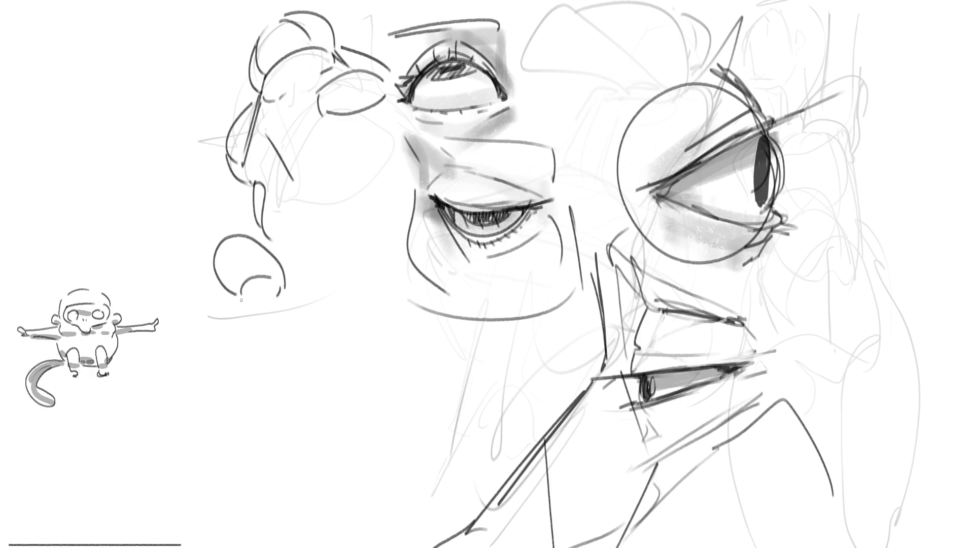
{"action": "mouse_move", "coordinate": [214, 286]}
{"action": "left_mouse_down"}
{"action": "mouse_move", "coordinate": [221, 353]}
{"action": "mouse_move", "coordinate": [238, 355]}
{"action": "left_mouse_up"}
{"action": "mouse_move", "coordinate": [236, 345]}
{"action": "left_mouse_down"}
{"action": "mouse_move", "coordinate": [227, 336]}
{"action": "mouse_move", "coordinate": [270, 331]}
{"action": "mouse_move", "coordinate": [251, 349]}
{"action": "mouse_move", "coordinate": [282, 292]}
{"action": "mouse_move", "coordinate": [243, 317]}
{"action": "left_mouse_up"}
{"action": "mouse_move", "coordinate": [243, 355]}
{"action": "left_mouse_down"}
{"action": "mouse_move", "coordinate": [239, 388]}
{"action": "mouse_move", "coordinate": [270, 380]}
{"action": "mouse_move", "coordinate": [276, 350]}
{"action": "left_mouse_up"}
{"action": "left_click_drag", "start_coordinate": [193, 342], "coordinate": [192, 376]}
{"action": "left_click_drag", "start_coordinate": [200, 398], "coordinate": [211, 404]}
{"action": "left_click_drag", "start_coordinate": [234, 399], "coordinate": [248, 393]}
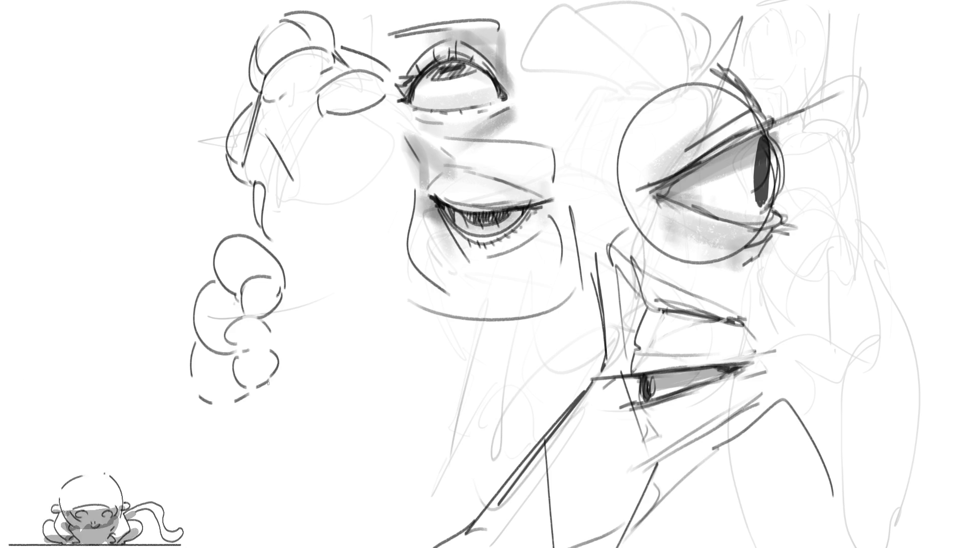
{"action": "key", "text": "ctrl+z"}
{"action": "key", "text": "ctrl+z"}
{"action": "left_click_drag", "start_coordinate": [208, 356], "coordinate": [260, 389]}
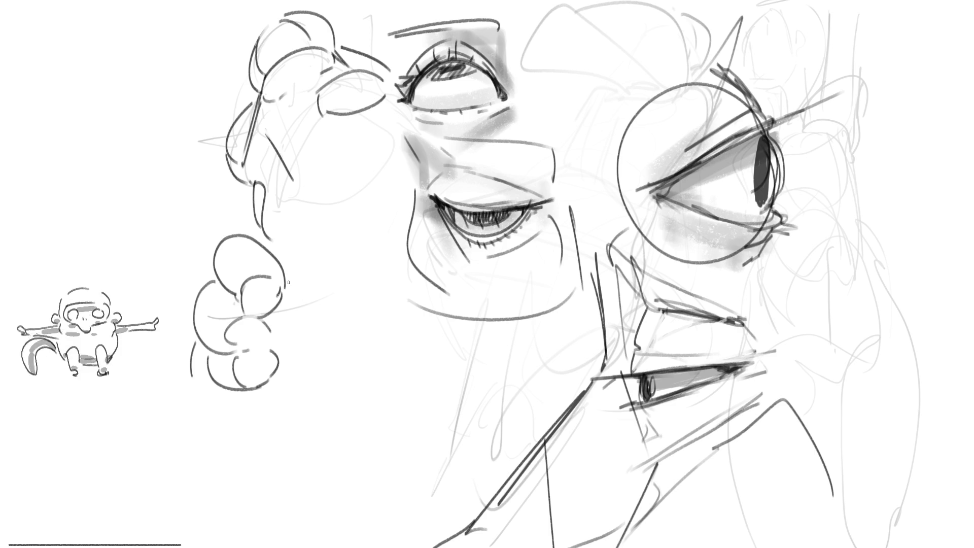
Sketch curl squiggles and a rounded curl shape to the right of the braid.
{"action": "mouse_move", "coordinate": [285, 282]}
{"action": "left_mouse_down"}
{"action": "mouse_move", "coordinate": [286, 307]}
{"action": "mouse_move", "coordinate": [310, 295]}
{"action": "mouse_move", "coordinate": [324, 308]}
{"action": "mouse_move", "coordinate": [286, 326]}
{"action": "mouse_move", "coordinate": [319, 329]}
{"action": "left_mouse_up"}
{"action": "left_click_drag", "start_coordinate": [277, 340], "coordinate": [304, 340]}
{"action": "mouse_move", "coordinate": [282, 350]}
{"action": "left_mouse_down"}
{"action": "mouse_move", "coordinate": [299, 369]}
{"action": "mouse_move", "coordinate": [315, 363]}
{"action": "left_mouse_up"}
{"action": "mouse_move", "coordinate": [329, 315]}
{"action": "left_mouse_down"}
{"action": "mouse_move", "coordinate": [392, 323]}
{"action": "mouse_move", "coordinate": [342, 361]}
{"action": "left_mouse_up"}
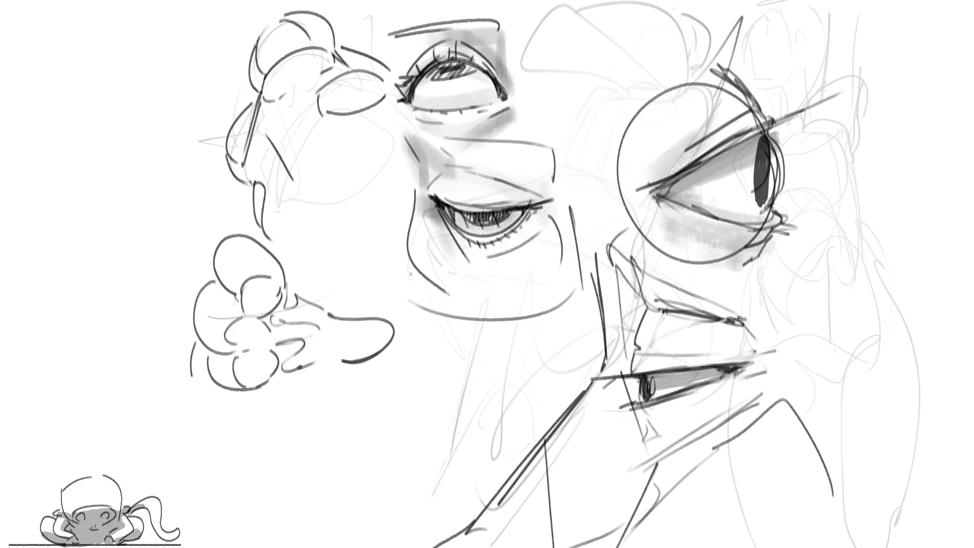
{"action": "mouse_move", "coordinate": [338, 285]}
{"action": "left_mouse_down"}
{"action": "mouse_move", "coordinate": [357, 321]}
{"action": "mouse_move", "coordinate": [381, 318]}
{"action": "mouse_move", "coordinate": [323, 278]}
{"action": "mouse_move", "coordinate": [358, 278]}
{"action": "mouse_move", "coordinate": [341, 233]}
{"action": "mouse_move", "coordinate": [364, 292]}
{"action": "left_mouse_up"}
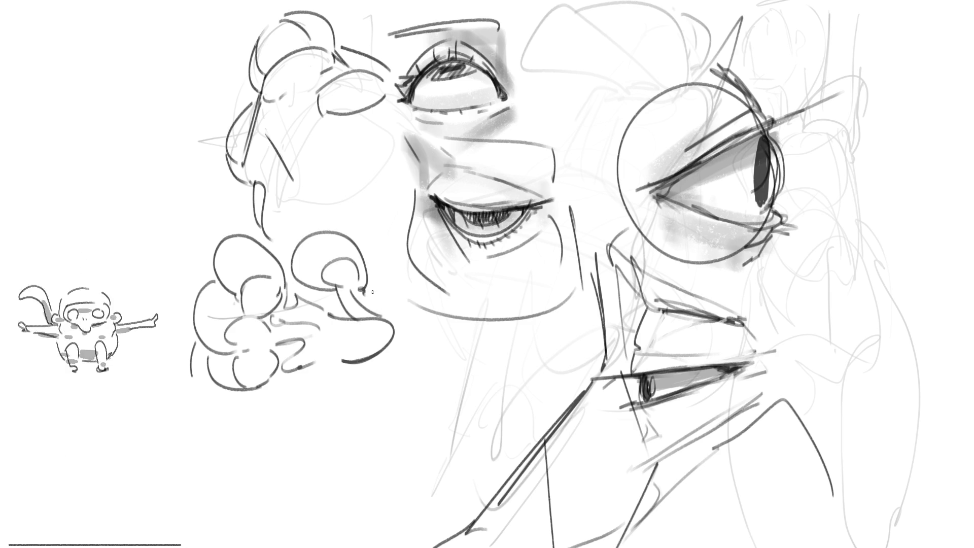
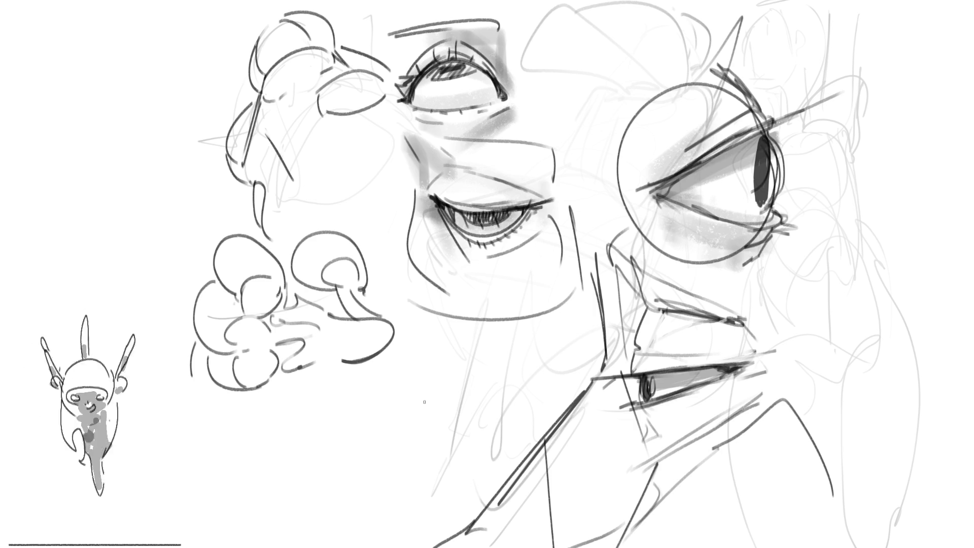
Paint flat grey over the mushroom cluster's cap and stem, then the top-left hair curls and edge.
{"action": "mouse_move", "coordinate": [261, 293]}
{"action": "left_mouse_down"}
{"action": "mouse_move", "coordinate": [248, 338]}
{"action": "mouse_move", "coordinate": [256, 378]}
{"action": "left_mouse_up"}
{"action": "mouse_move", "coordinate": [315, 333]}
{"action": "left_mouse_down"}
{"action": "mouse_move", "coordinate": [274, 339]}
{"action": "mouse_move", "coordinate": [356, 330]}
{"action": "mouse_move", "coordinate": [329, 365]}
{"action": "mouse_move", "coordinate": [355, 349]}
{"action": "mouse_move", "coordinate": [365, 304]}
{"action": "mouse_move", "coordinate": [335, 266]}
{"action": "mouse_move", "coordinate": [364, 266]}
{"action": "left_mouse_up"}
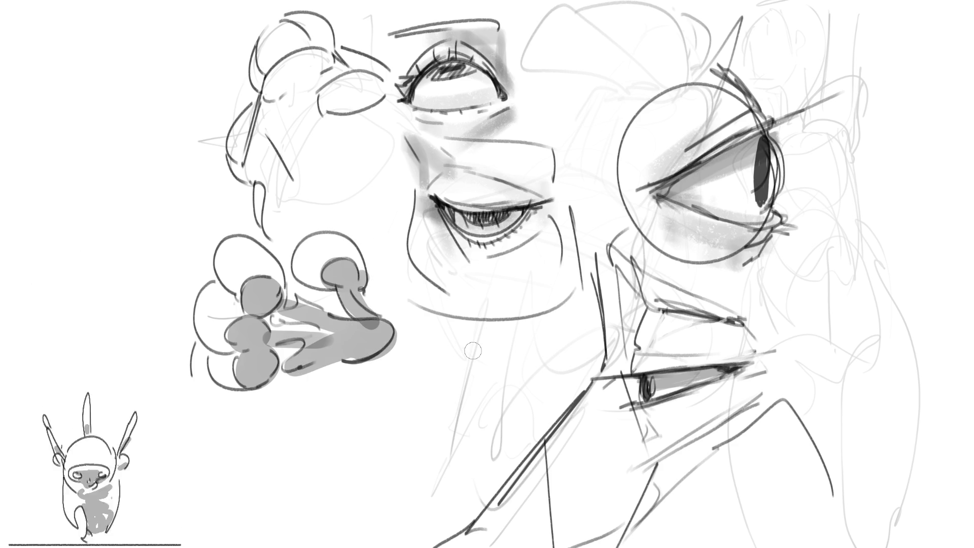
{"action": "left_click_drag", "start_coordinate": [260, 184], "coordinate": [261, 220]}
{"action": "mouse_move", "coordinate": [356, 92]}
{"action": "left_mouse_down"}
{"action": "mouse_move", "coordinate": [332, 99]}
{"action": "mouse_move", "coordinate": [377, 86]}
{"action": "left_mouse_up"}
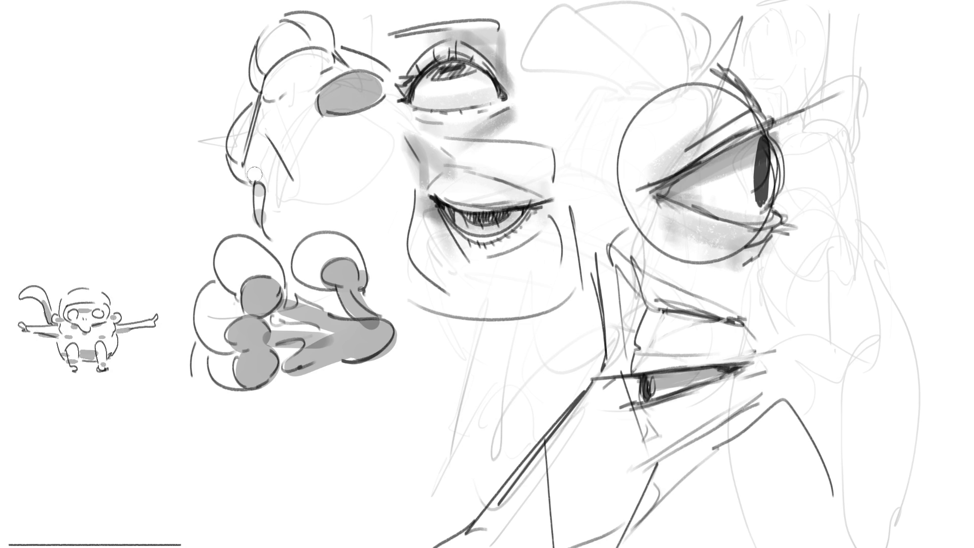
{"action": "left_click_drag", "start_coordinate": [259, 178], "coordinate": [256, 144]}
{"action": "mouse_move", "coordinate": [282, 90]}
{"action": "left_mouse_down"}
{"action": "mouse_move", "coordinate": [325, 60]}
{"action": "mouse_move", "coordinate": [274, 102]}
{"action": "left_mouse_up"}
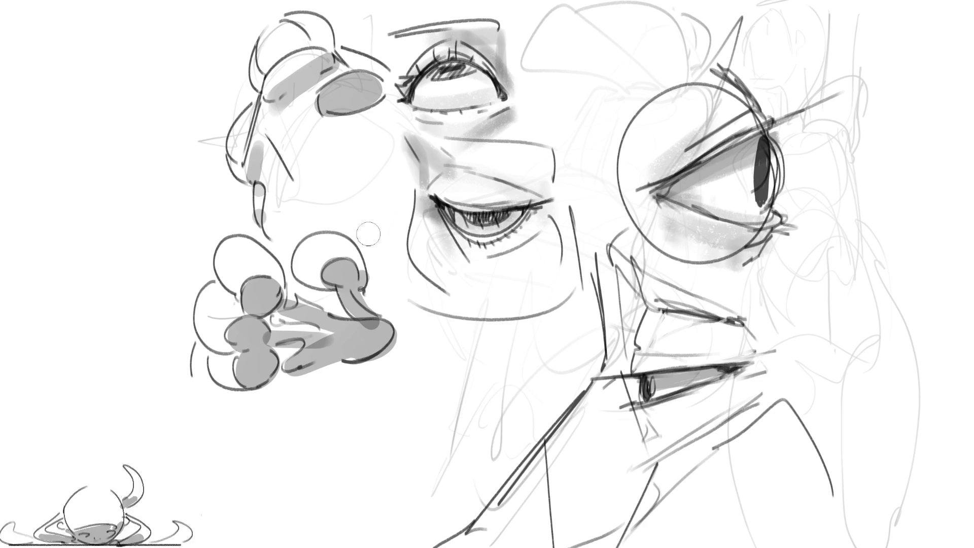
{"action": "left_click_drag", "start_coordinate": [287, 175], "coordinate": [291, 181]}
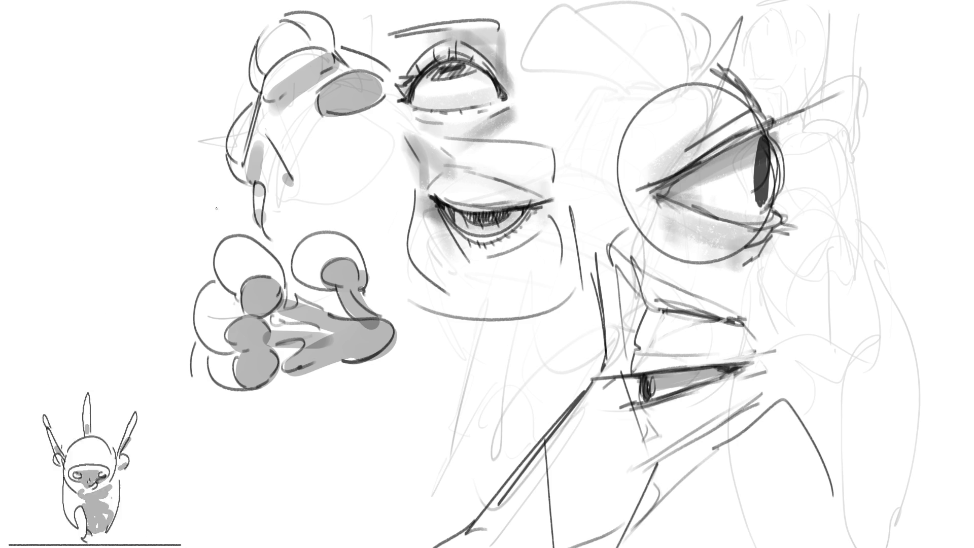
Undo a trial curve by the hair, darken the lower eye's pupil, and begin a right-edge eye stroke.
{"action": "left_click_drag", "start_coordinate": [240, 193], "coordinate": [226, 231]}
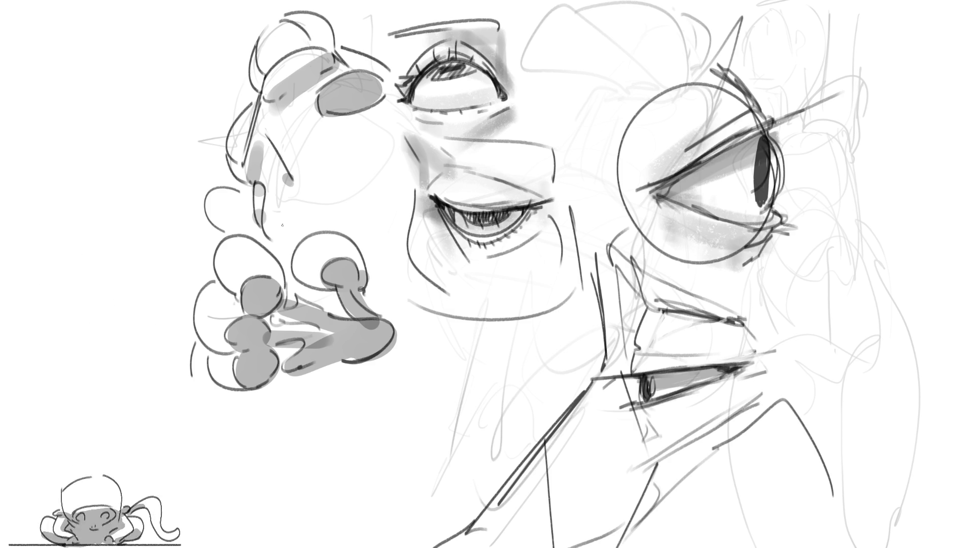
{"action": "key", "text": "ctrl+z"}
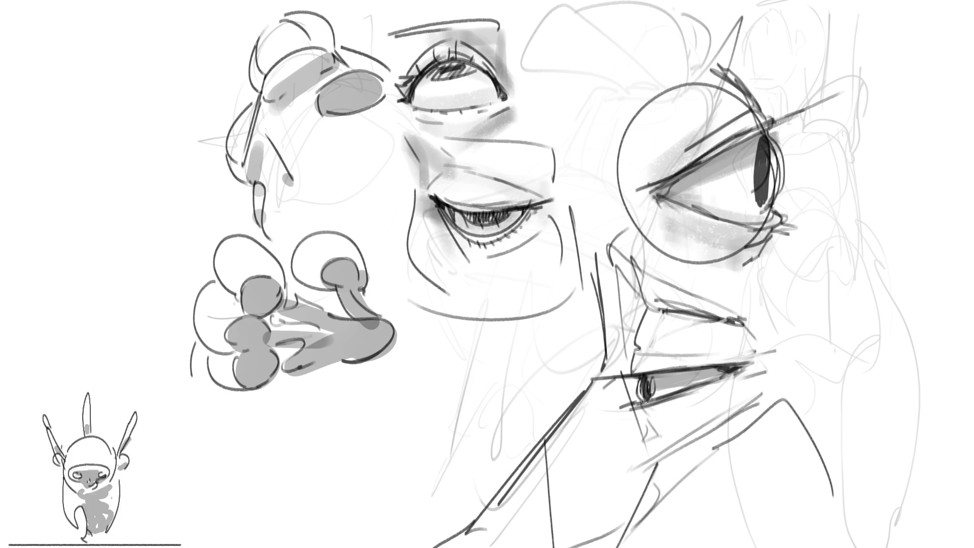
{"action": "left_click_drag", "start_coordinate": [640, 377], "coordinate": [643, 400]}
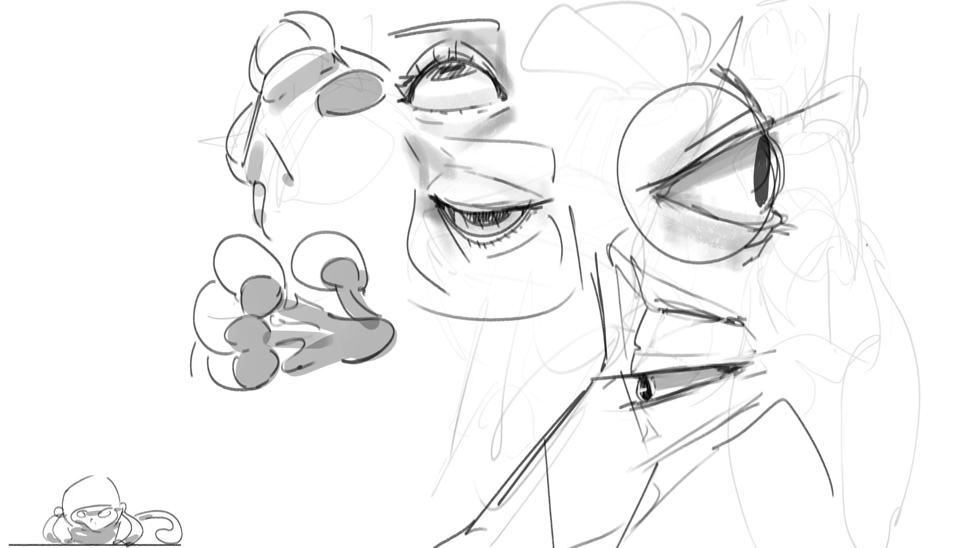
{"action": "left_click_drag", "start_coordinate": [867, 221], "coordinate": [857, 268]}
Block in the right-edge eye's curved lid and dark pointed wedge, undoing an early stroke.
{"action": "mouse_move", "coordinate": [830, 233]}
{"action": "left_mouse_down"}
{"action": "mouse_move", "coordinate": [934, 200]}
{"action": "mouse_move", "coordinate": [847, 236]}
{"action": "mouse_move", "coordinate": [843, 268]}
{"action": "left_mouse_up"}
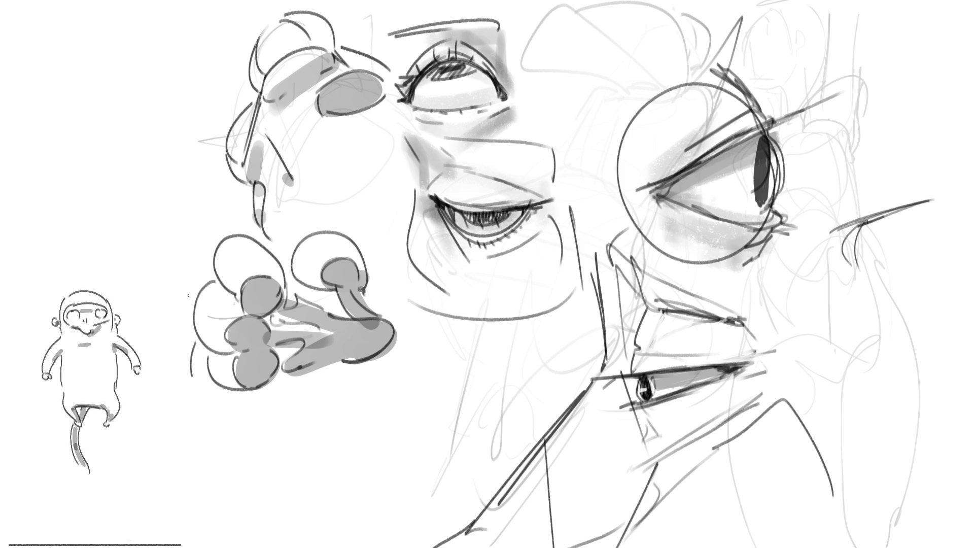
{"action": "key", "text": "ctrl+z"}
{"action": "key", "text": "ctrl+z"}
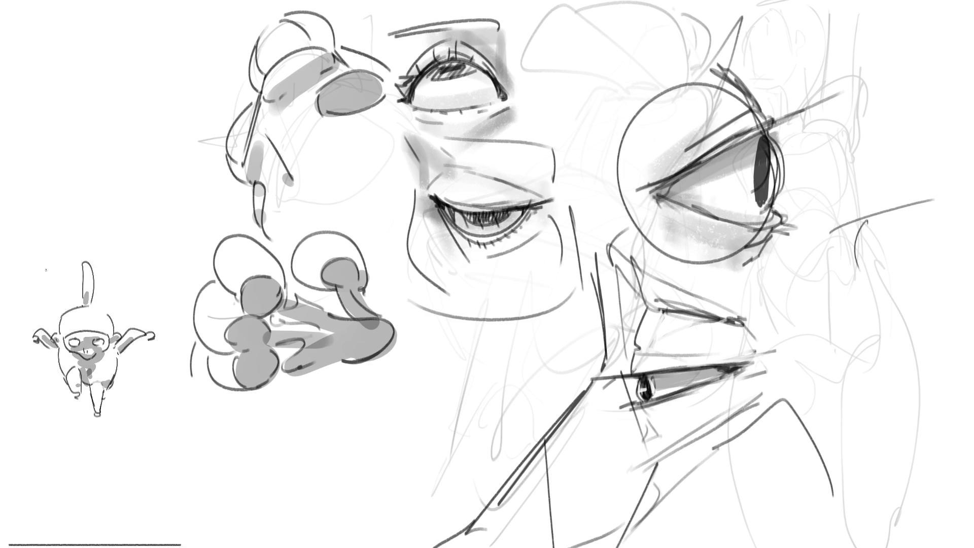
{"action": "left_click_drag", "start_coordinate": [864, 277], "coordinate": [918, 200]}
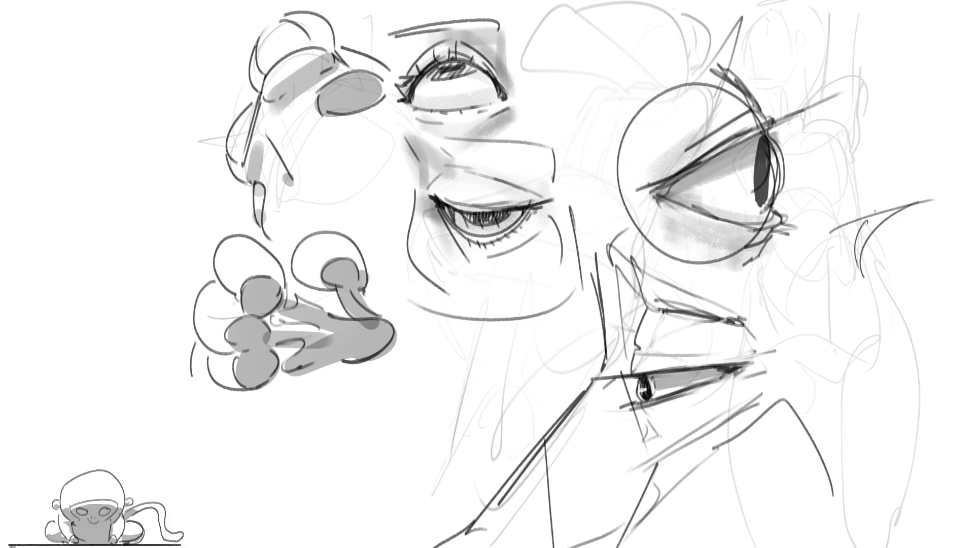
{"action": "left_click_drag", "start_coordinate": [864, 217], "coordinate": [848, 272]}
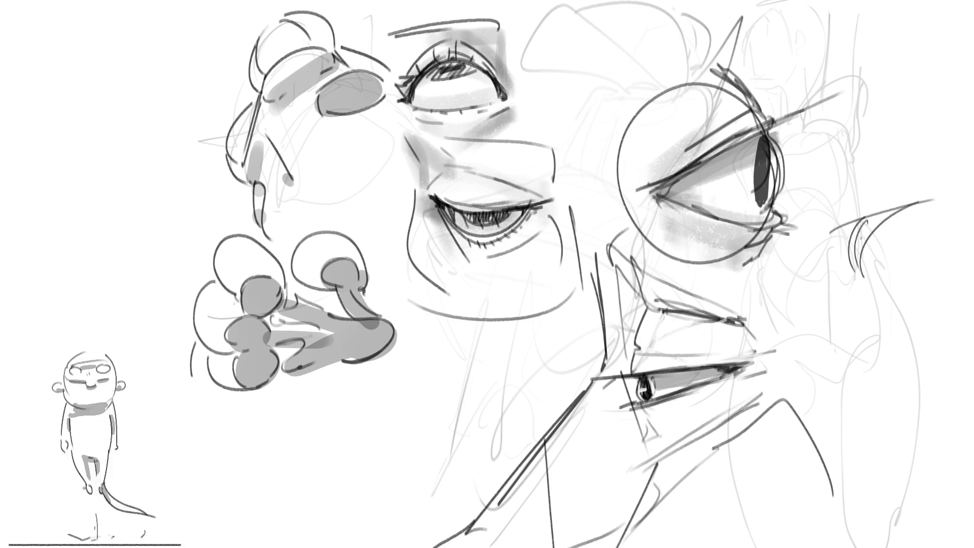
{"action": "mouse_move", "coordinate": [871, 217]}
{"action": "left_mouse_down"}
{"action": "mouse_move", "coordinate": [864, 240]}
{"action": "mouse_move", "coordinate": [881, 226]}
{"action": "mouse_move", "coordinate": [864, 232]}
{"action": "left_mouse_up"}
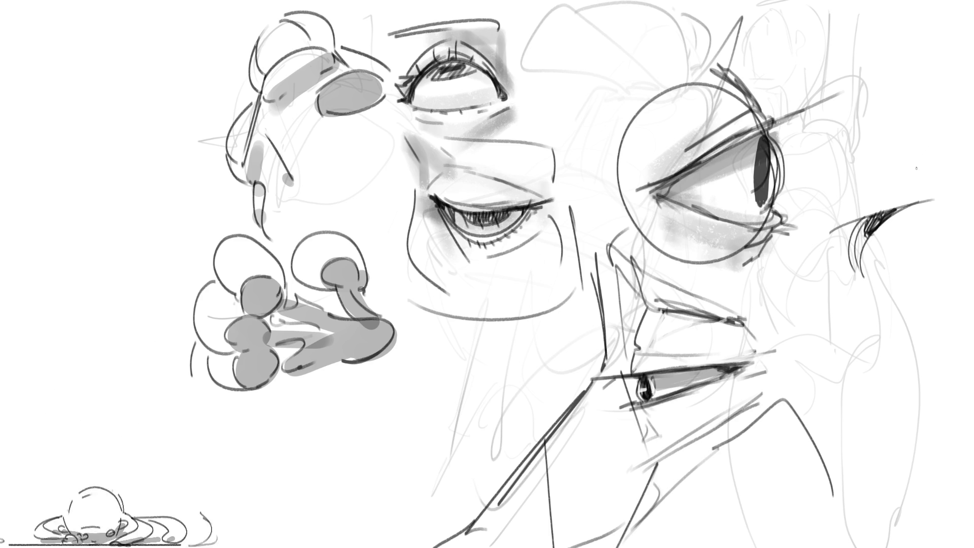
{"action": "mouse_move", "coordinate": [871, 214]}
{"action": "left_mouse_down"}
{"action": "mouse_move", "coordinate": [854, 231]}
{"action": "mouse_move", "coordinate": [849, 273]}
{"action": "mouse_move", "coordinate": [841, 225]}
{"action": "left_mouse_up"}
{"action": "mouse_move", "coordinate": [856, 224]}
{"action": "left_mouse_down"}
{"action": "mouse_move", "coordinate": [848, 266]}
{"action": "mouse_move", "coordinate": [857, 279]}
{"action": "left_mouse_up"}
{"action": "mouse_move", "coordinate": [863, 219]}
{"action": "left_mouse_down"}
{"action": "mouse_move", "coordinate": [901, 204]}
{"action": "mouse_move", "coordinate": [897, 192]}
{"action": "left_mouse_up"}
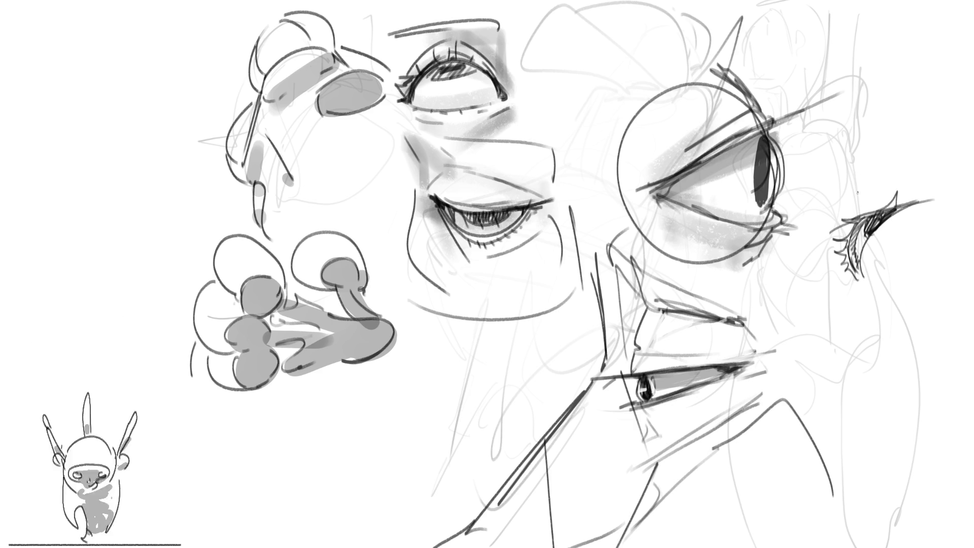
Add lashes, a curved lid line and long contour lines, then darken the eye's strokes.
{"action": "left_click_drag", "start_coordinate": [844, 257], "coordinate": [837, 272]}
{"action": "mouse_move", "coordinate": [850, 232]}
{"action": "left_mouse_down"}
{"action": "mouse_move", "coordinate": [837, 254]}
{"action": "mouse_move", "coordinate": [848, 189]}
{"action": "mouse_move", "coordinate": [886, 173]}
{"action": "left_mouse_up"}
{"action": "left_click_drag", "start_coordinate": [824, 246], "coordinate": [836, 273]}
{"action": "left_click_drag", "start_coordinate": [836, 272], "coordinate": [848, 278]}
{"action": "left_click_drag", "start_coordinate": [811, 245], "coordinate": [809, 198]}
{"action": "left_click_drag", "start_coordinate": [807, 264], "coordinate": [862, 155]}
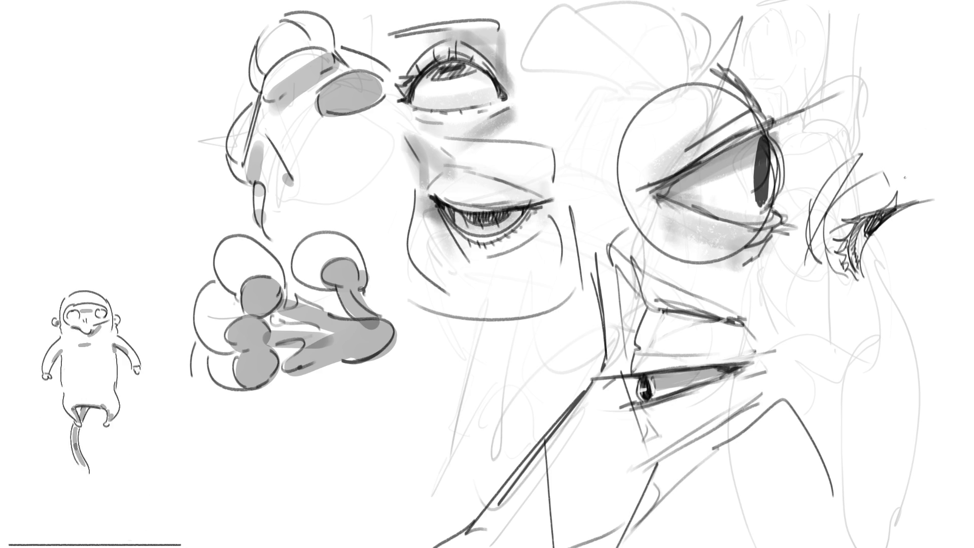
{"action": "left_click_drag", "start_coordinate": [876, 231], "coordinate": [854, 284]}
{"action": "left_click_drag", "start_coordinate": [901, 206], "coordinate": [860, 319]}
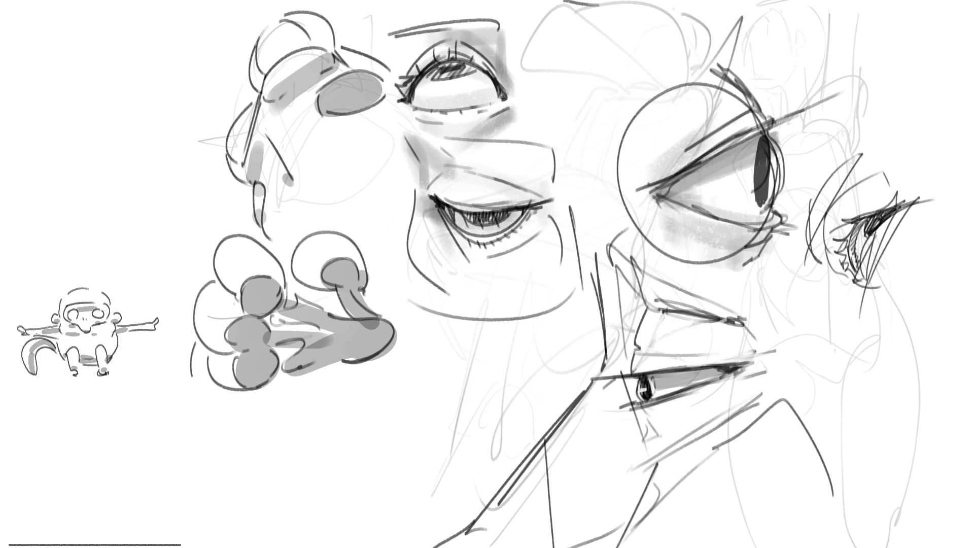
Ink the faint top arc and fill it and the page's top edge with vertical hatching.
{"action": "mouse_move", "coordinate": [592, 2]}
{"action": "left_mouse_down"}
{"action": "mouse_move", "coordinate": [674, 20]}
{"action": "mouse_move", "coordinate": [685, 63]}
{"action": "left_mouse_up"}
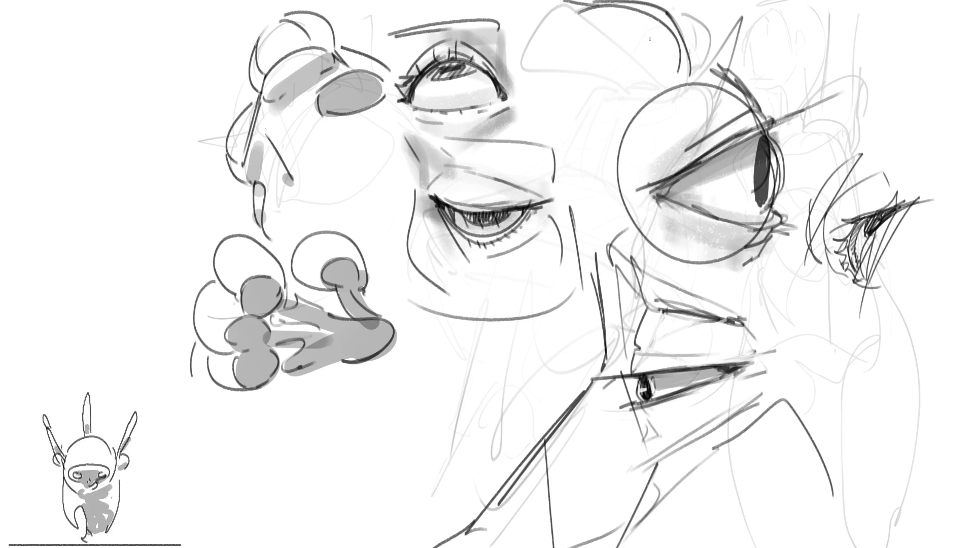
{"action": "mouse_move", "coordinate": [630, 49]}
{"action": "left_mouse_down"}
{"action": "mouse_move", "coordinate": [679, 73]}
{"action": "mouse_move", "coordinate": [671, 79]}
{"action": "left_mouse_up"}
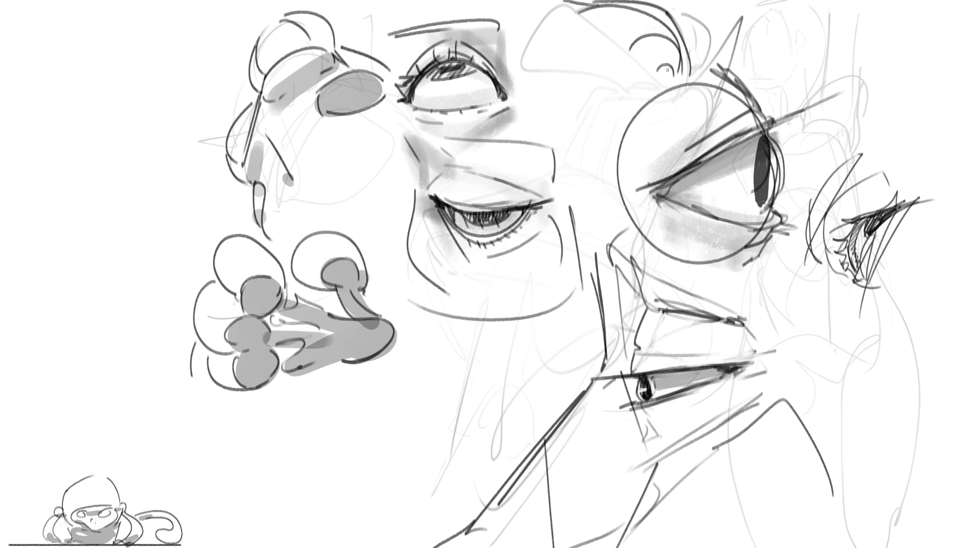
{"action": "mouse_move", "coordinate": [635, 45]}
{"action": "left_mouse_down"}
{"action": "mouse_move", "coordinate": [635, 66]}
{"action": "mouse_move", "coordinate": [647, 52]}
{"action": "mouse_move", "coordinate": [657, 84]}
{"action": "left_mouse_up"}
{"action": "left_click_drag", "start_coordinate": [659, 36], "coordinate": [666, 85]}
{"action": "left_click_drag", "start_coordinate": [680, 46], "coordinate": [680, 72]}
{"action": "mouse_move", "coordinate": [572, 1]}
{"action": "left_mouse_down"}
{"action": "mouse_move", "coordinate": [576, 13]}
{"action": "mouse_move", "coordinate": [624, 9]}
{"action": "left_mouse_up"}
{"action": "left_click_drag", "start_coordinate": [635, 0], "coordinate": [645, 11]}
{"action": "left_click_drag", "start_coordinate": [650, 2], "coordinate": [661, 23]}
{"action": "left_click_drag", "start_coordinate": [662, 7], "coordinate": [676, 35]}
{"action": "left_click_drag", "start_coordinate": [678, 28], "coordinate": [686, 60]}
{"action": "left_click_drag", "start_coordinate": [682, 50], "coordinate": [694, 83]}
Draw a long diagonal line over the hatching and scribble a dark blob beneath the arc.
{"action": "left_click_drag", "start_coordinate": [568, 7], "coordinate": [662, 89]}
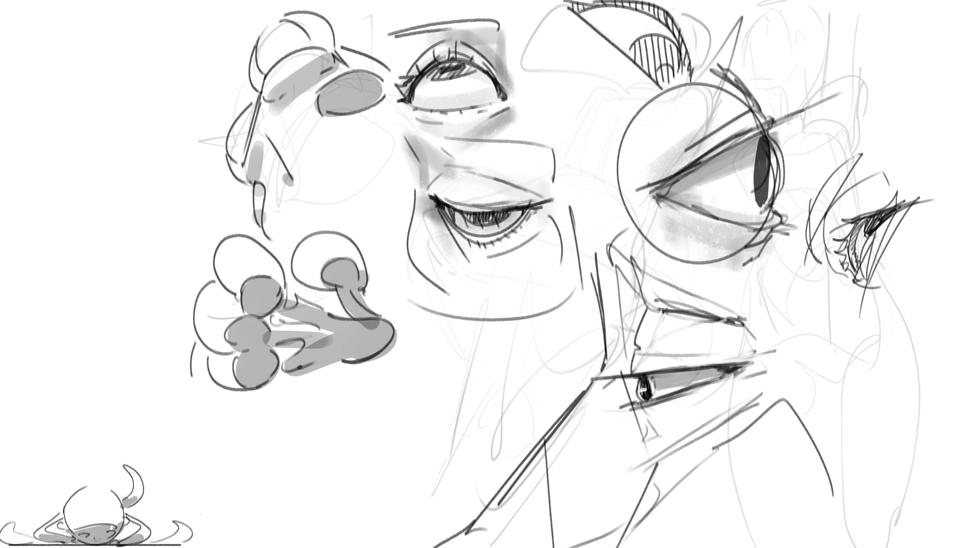
{"action": "left_click_drag", "start_coordinate": [568, 3], "coordinate": [576, 20]}
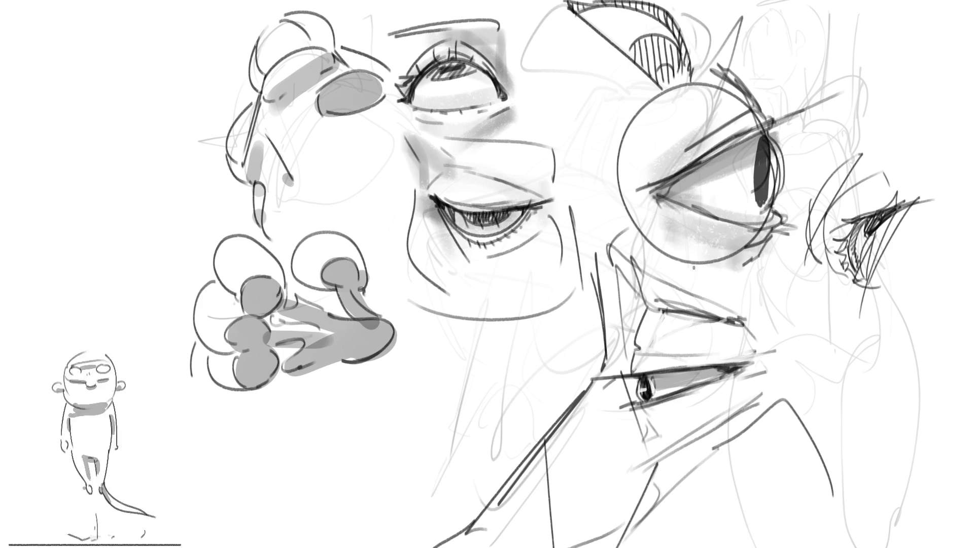
{"action": "left_click_drag", "start_coordinate": [655, 66], "coordinate": [676, 81]}
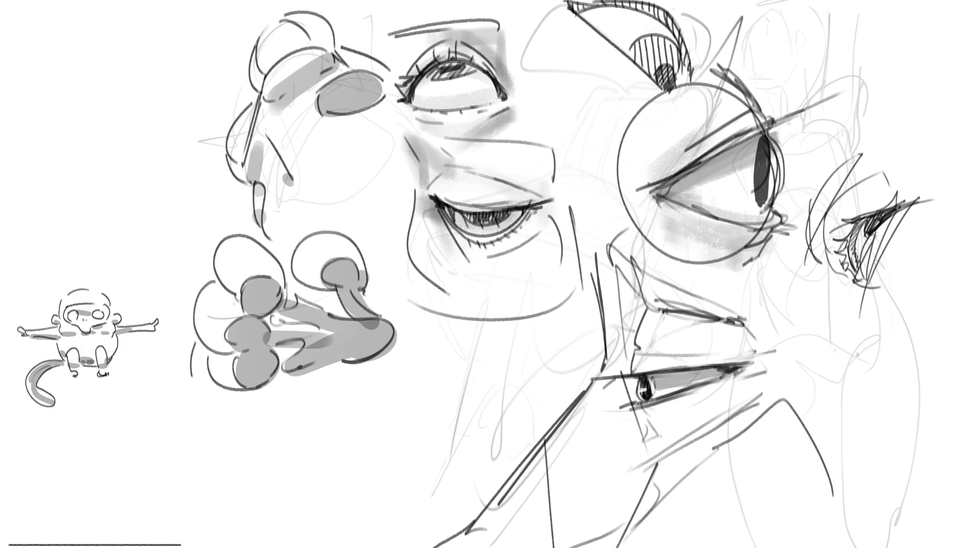
Draw a long dark curve at the lower right and darken it by retracing.
{"action": "mouse_move", "coordinate": [881, 331]}
{"action": "left_mouse_down"}
{"action": "mouse_move", "coordinate": [847, 366]}
{"action": "mouse_move", "coordinate": [864, 346]}
{"action": "mouse_move", "coordinate": [843, 410]}
{"action": "left_mouse_up"}
{"action": "mouse_move", "coordinate": [876, 332]}
{"action": "left_mouse_down"}
{"action": "mouse_move", "coordinate": [944, 327]}
{"action": "mouse_move", "coordinate": [879, 337]}
{"action": "mouse_move", "coordinate": [886, 335]}
{"action": "mouse_move", "coordinate": [847, 357]}
{"action": "mouse_move", "coordinate": [843, 375]}
{"action": "mouse_move", "coordinate": [876, 334]}
{"action": "mouse_move", "coordinate": [839, 380]}
{"action": "mouse_move", "coordinate": [845, 360]}
{"action": "left_mouse_up"}
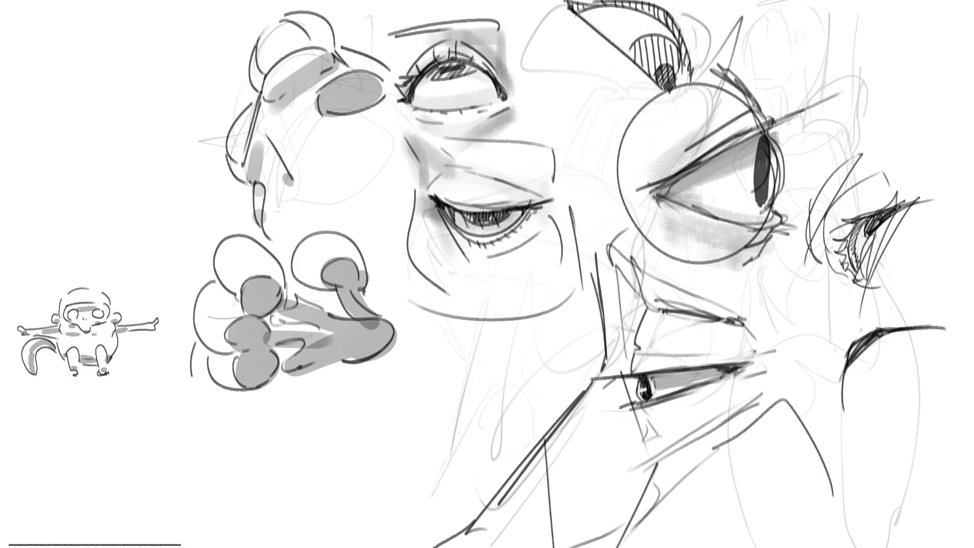
{"action": "mouse_move", "coordinate": [847, 361]}
{"action": "left_mouse_down"}
{"action": "mouse_move", "coordinate": [838, 419]}
{"action": "mouse_move", "coordinate": [838, 410]}
{"action": "left_mouse_up"}
{"action": "left_click_drag", "start_coordinate": [896, 350], "coordinate": [845, 385]}
{"action": "left_click_drag", "start_coordinate": [890, 357], "coordinate": [841, 418]}
{"action": "left_click_drag", "start_coordinate": [919, 335], "coordinate": [897, 352]}
{"action": "left_click_drag", "start_coordinate": [900, 314], "coordinate": [855, 338]}
{"action": "mouse_move", "coordinate": [934, 310]}
{"action": "left_mouse_down"}
{"action": "mouse_move", "coordinate": [877, 333]}
{"action": "mouse_move", "coordinate": [899, 314]}
{"action": "mouse_move", "coordinate": [934, 317]}
{"action": "left_mouse_up"}
Draw a round eye left of the nose with an upper lid and hatched iris.
{"action": "scroll", "coordinate": [487, 274], "scroll_direction": "right", "scroll_amount": 5}
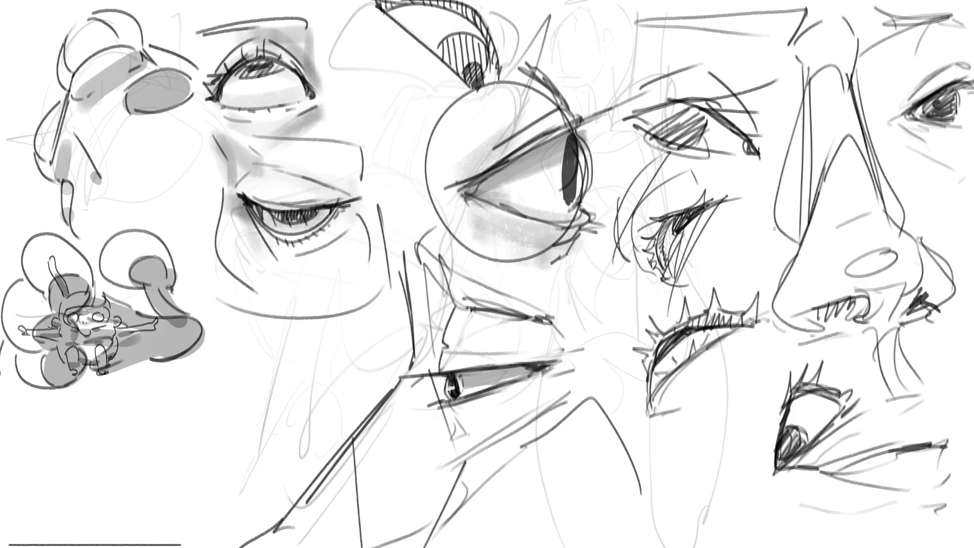
{"action": "mouse_move", "coordinate": [779, 231]}
{"action": "left_mouse_down"}
{"action": "mouse_move", "coordinate": [737, 221]}
{"action": "mouse_move", "coordinate": [788, 258]}
{"action": "mouse_move", "coordinate": [801, 247]}
{"action": "mouse_move", "coordinate": [796, 263]}
{"action": "mouse_move", "coordinate": [797, 246]}
{"action": "left_mouse_up"}
{"action": "mouse_move", "coordinate": [733, 268]}
{"action": "left_mouse_down"}
{"action": "mouse_move", "coordinate": [719, 242]}
{"action": "mouse_move", "coordinate": [760, 215]}
{"action": "mouse_move", "coordinate": [700, 240]}
{"action": "mouse_move", "coordinate": [753, 216]}
{"action": "mouse_move", "coordinate": [790, 235]}
{"action": "left_mouse_up"}
{"action": "left_click_drag", "start_coordinate": [732, 213], "coordinate": [758, 205]}
{"action": "mouse_move", "coordinate": [723, 235]}
{"action": "left_mouse_down"}
{"action": "mouse_move", "coordinate": [785, 223]}
{"action": "mouse_move", "coordinate": [795, 238]}
{"action": "mouse_move", "coordinate": [746, 273]}
{"action": "mouse_move", "coordinate": [749, 231]}
{"action": "mouse_move", "coordinate": [767, 248]}
{"action": "mouse_move", "coordinate": [753, 235]}
{"action": "left_mouse_up"}
{"action": "mouse_move", "coordinate": [739, 268]}
{"action": "left_mouse_down"}
{"action": "mouse_move", "coordinate": [763, 236]}
{"action": "mouse_move", "coordinate": [774, 238]}
{"action": "mouse_move", "coordinate": [782, 277]}
{"action": "mouse_move", "coordinate": [765, 265]}
{"action": "mouse_move", "coordinate": [768, 248]}
{"action": "left_mouse_up"}
{"action": "mouse_move", "coordinate": [709, 243]}
{"action": "left_mouse_down"}
{"action": "mouse_move", "coordinate": [742, 275]}
{"action": "mouse_move", "coordinate": [789, 264]}
{"action": "mouse_move", "coordinate": [777, 277]}
{"action": "left_mouse_up"}
{"action": "left_click_drag", "start_coordinate": [747, 285], "coordinate": [761, 279]}
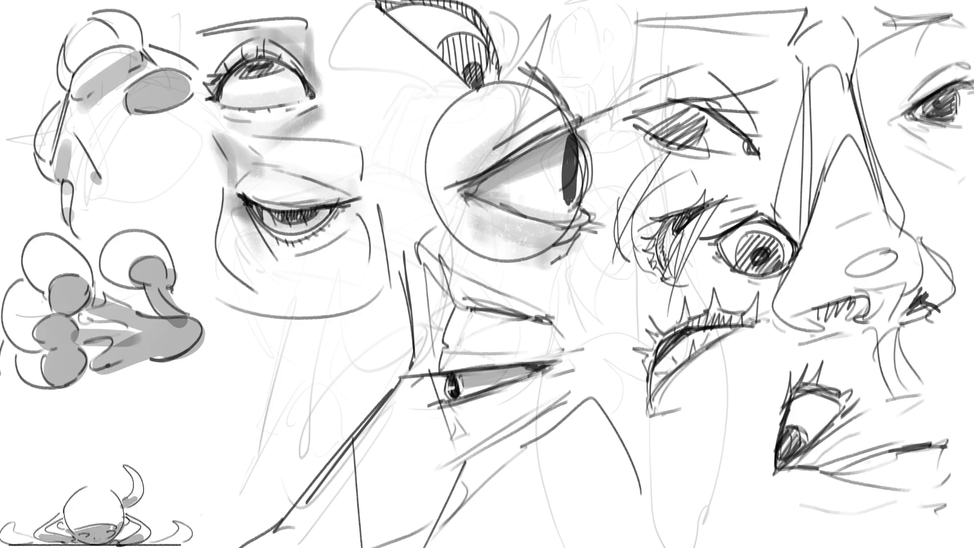
Add short vertical hatch marks beside, atop and along the lower part of the nose.
{"action": "left_click_drag", "start_coordinate": [838, 204], "coordinate": [842, 212]}
{"action": "left_click_drag", "start_coordinate": [854, 201], "coordinate": [860, 209]}
{"action": "left_click_drag", "start_coordinate": [870, 199], "coordinate": [868, 208]}
{"action": "left_click_drag", "start_coordinate": [876, 200], "coordinate": [875, 208]}
{"action": "left_click_drag", "start_coordinate": [813, 76], "coordinate": [812, 108]}
{"action": "left_click_drag", "start_coordinate": [823, 84], "coordinate": [822, 108]}
{"action": "left_click_drag", "start_coordinate": [833, 85], "coordinate": [832, 109]}
{"action": "left_click_drag", "start_coordinate": [847, 81], "coordinate": [840, 113]}
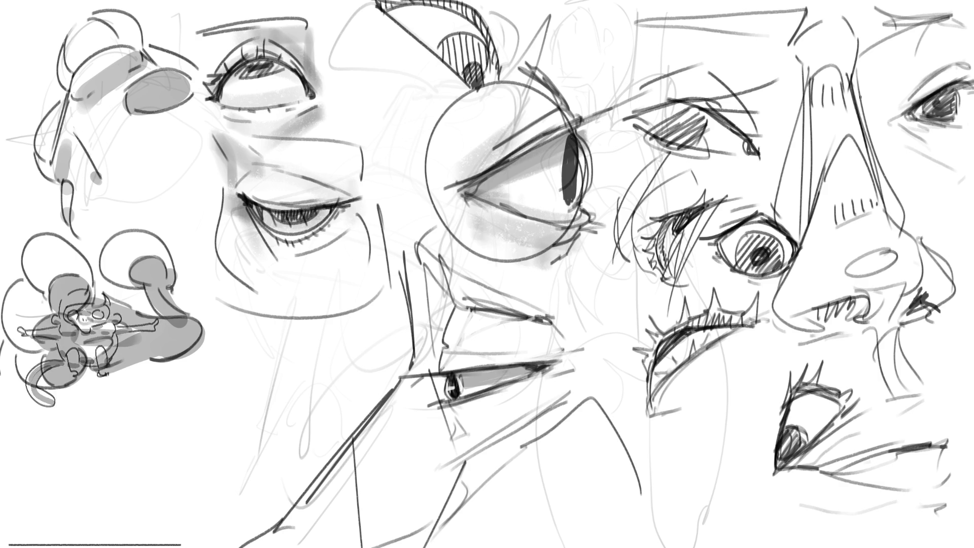
{"action": "mouse_move", "coordinate": [794, 268]}
{"action": "left_mouse_down"}
{"action": "mouse_move", "coordinate": [788, 295]}
{"action": "mouse_move", "coordinate": [817, 277]}
{"action": "left_mouse_up"}
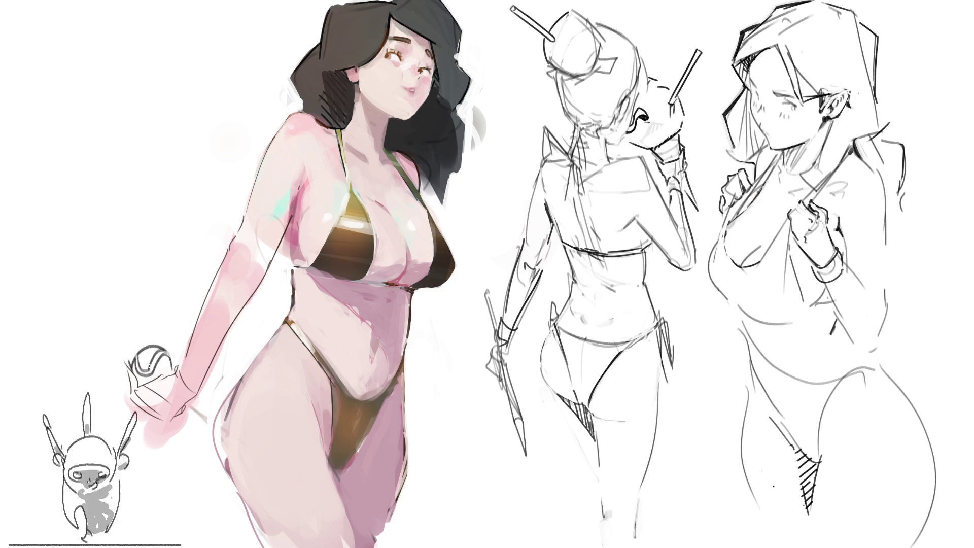
Add dark strokes around the pink figure's wrist, undoing a stray line on her face.
{"action": "mouse_move", "coordinate": [188, 365]}
{"action": "left_mouse_down"}
{"action": "mouse_move", "coordinate": [208, 405]}
{"action": "mouse_move", "coordinate": [186, 368]}
{"action": "mouse_move", "coordinate": [205, 426]}
{"action": "left_mouse_up"}
{"action": "left_click_drag", "start_coordinate": [210, 387], "coordinate": [206, 416]}
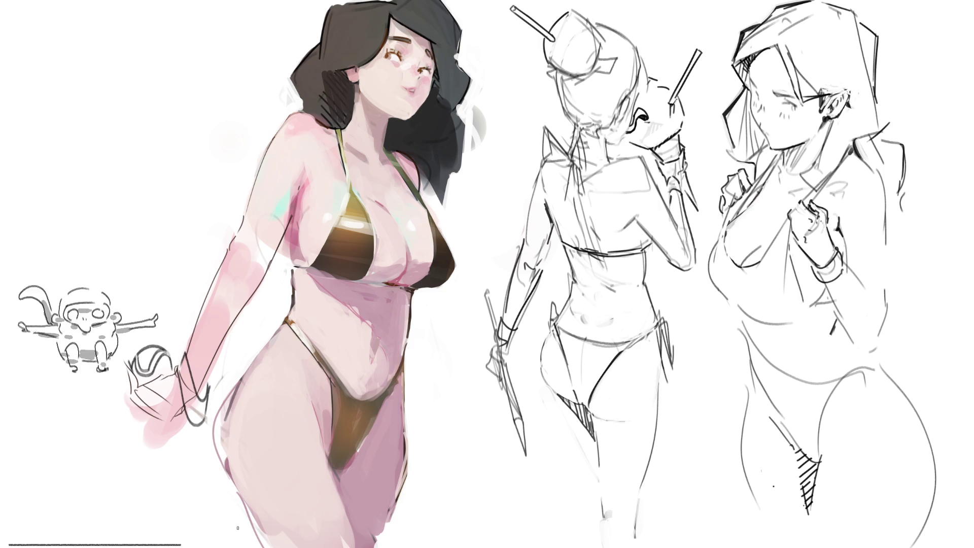
{"action": "left_click_drag", "start_coordinate": [409, 68], "coordinate": [404, 135]}
{"action": "key", "text": "ctrl+z"}
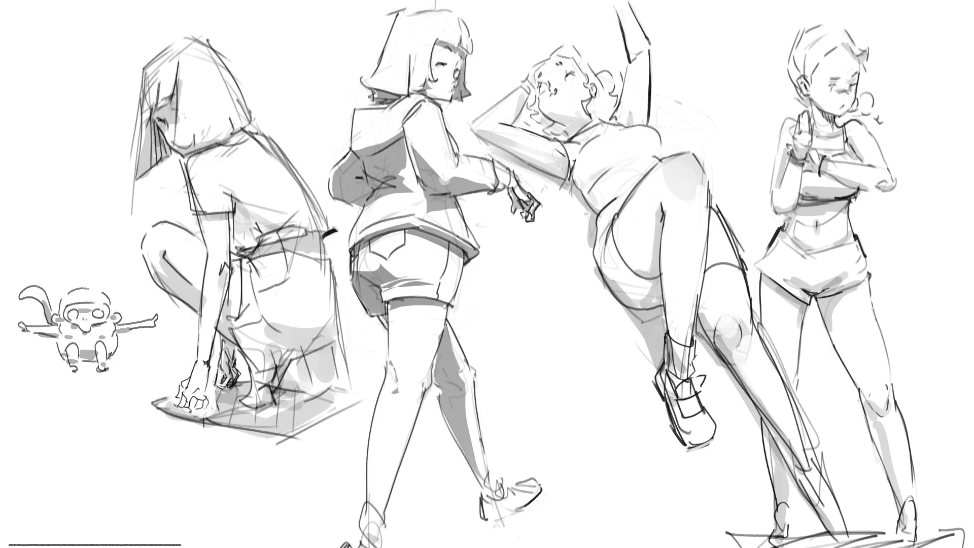
{"action": "mouse_move", "coordinate": [639, 245]}
{"action": "left_mouse_down"}
{"action": "mouse_move", "coordinate": [538, 434]}
{"action": "mouse_move", "coordinate": [558, 412]}
{"action": "left_mouse_up"}
{"action": "mouse_move", "coordinate": [521, 303]}
{"action": "left_mouse_down"}
{"action": "mouse_move", "coordinate": [352, 208]}
{"action": "mouse_move", "coordinate": [467, 449]}
{"action": "left_mouse_up"}
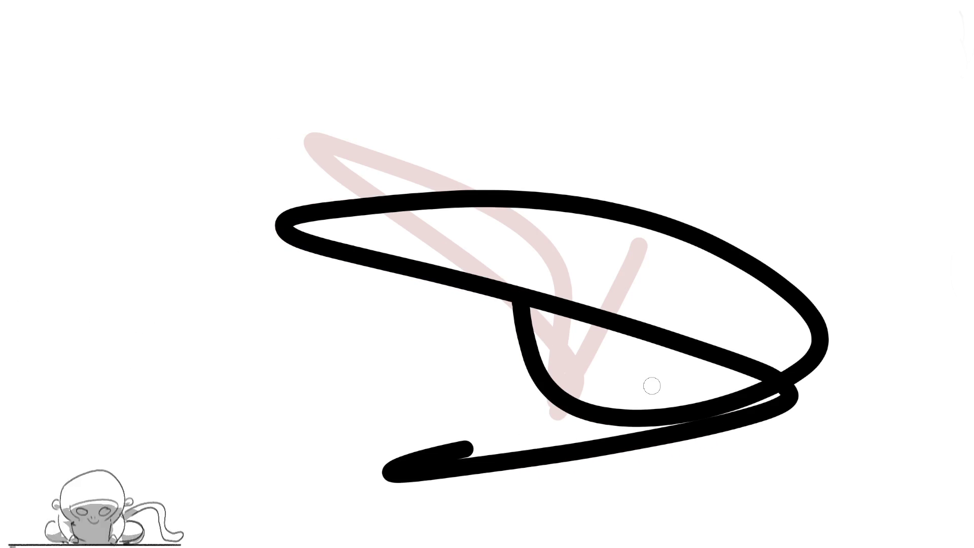
{"action": "key", "text": "Delete"}
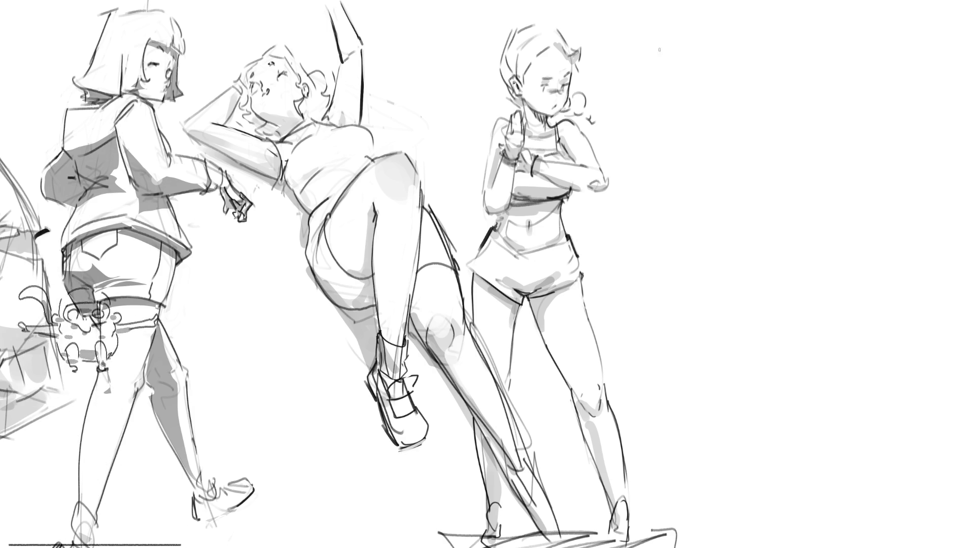
Start the back figure with an arched head, hooded hair and shoulder lines.
{"action": "mouse_move", "coordinate": [685, 55]}
{"action": "left_mouse_down"}
{"action": "mouse_move", "coordinate": [698, 15]}
{"action": "mouse_move", "coordinate": [710, 17]}
{"action": "mouse_move", "coordinate": [731, 51]}
{"action": "mouse_move", "coordinate": [710, 111]}
{"action": "left_mouse_up"}
{"action": "mouse_move", "coordinate": [689, 32]}
{"action": "left_mouse_down"}
{"action": "mouse_move", "coordinate": [664, 124]}
{"action": "mouse_move", "coordinate": [710, 121]}
{"action": "mouse_move", "coordinate": [665, 223]}
{"action": "left_mouse_up"}
{"action": "left_click_drag", "start_coordinate": [685, 122], "coordinate": [787, 180]}
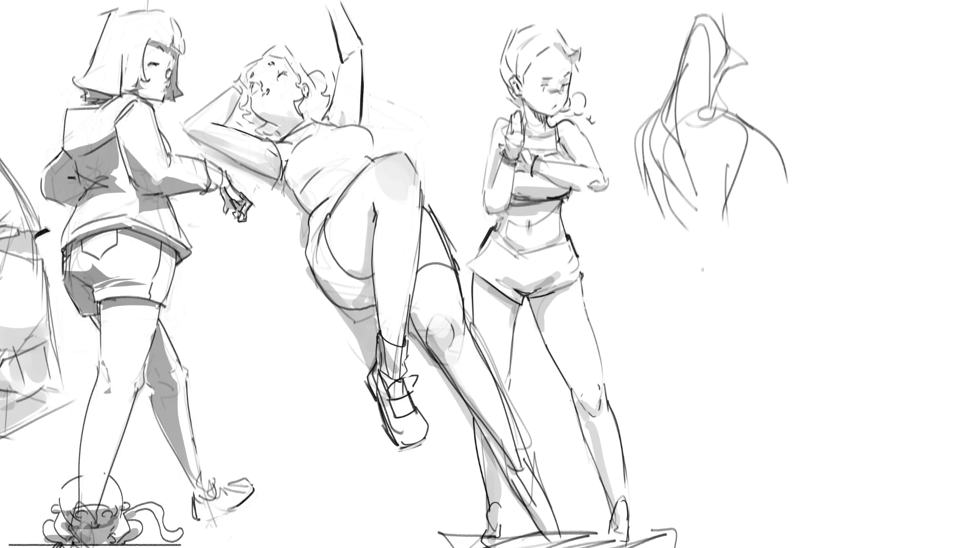
Rough in the torso's left contour, waist zig-zag, rounded hip curve and base line, undoing rejected strokes.
{"action": "mouse_move", "coordinate": [659, 199]}
{"action": "left_mouse_down"}
{"action": "mouse_move", "coordinate": [682, 255]}
{"action": "mouse_move", "coordinate": [735, 311]}
{"action": "left_mouse_up"}
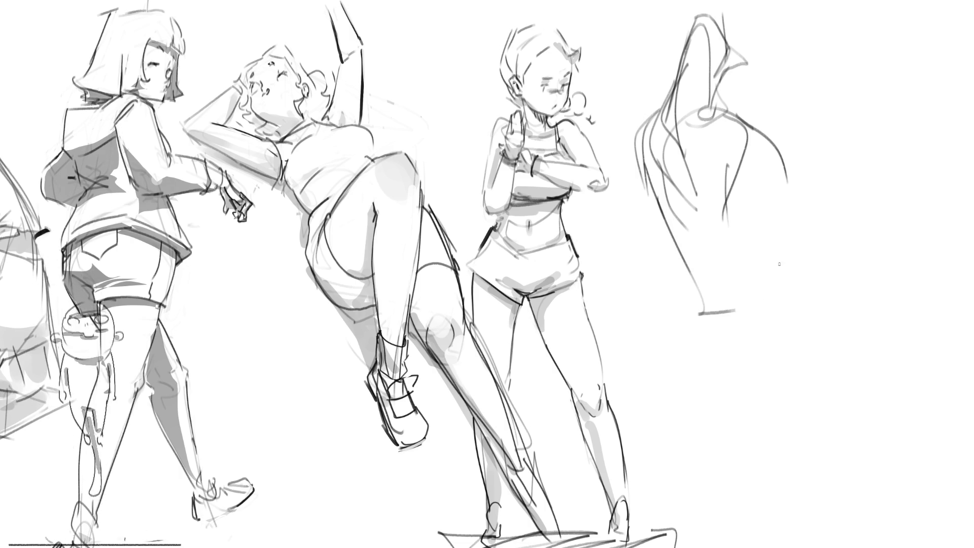
{"action": "key", "text": "ctrl+z"}
{"action": "key", "text": "ctrl+z"}
{"action": "left_click_drag", "start_coordinate": [677, 268], "coordinate": [751, 301]}
{"action": "left_click_drag", "start_coordinate": [643, 187], "coordinate": [732, 311]}
{"action": "left_click_drag", "start_coordinate": [703, 257], "coordinate": [696, 269]}
{"action": "key", "text": "ctrl+z"}
{"action": "key", "text": "ctrl+z"}
{"action": "key", "text": "ctrl+z"}
{"action": "left_click_drag", "start_coordinate": [648, 181], "coordinate": [682, 295]}
{"action": "mouse_move", "coordinate": [688, 293]}
{"action": "left_mouse_down"}
{"action": "mouse_move", "coordinate": [749, 315]}
{"action": "mouse_move", "coordinate": [685, 328]}
{"action": "left_mouse_up"}
{"action": "left_click_drag", "start_coordinate": [682, 289], "coordinate": [657, 373]}
{"action": "mouse_move", "coordinate": [665, 355]}
{"action": "left_mouse_down"}
{"action": "mouse_move", "coordinate": [775, 337]}
{"action": "mouse_move", "coordinate": [787, 378]}
{"action": "left_mouse_up"}
{"action": "left_click_drag", "start_coordinate": [700, 389], "coordinate": [751, 390]}
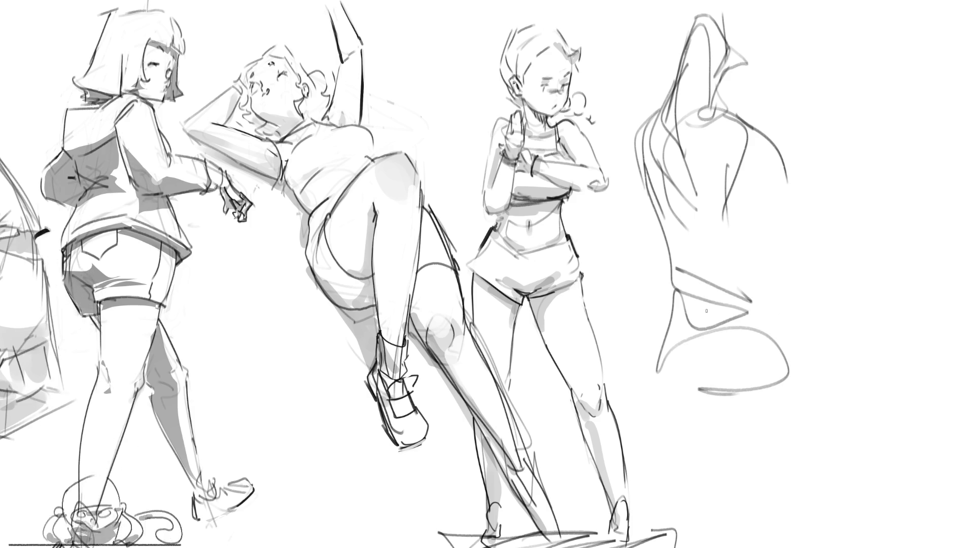
{"action": "mouse_move", "coordinate": [685, 208]}
{"action": "left_mouse_down"}
{"action": "mouse_move", "coordinate": [710, 327]}
{"action": "mouse_move", "coordinate": [745, 321]}
{"action": "mouse_move", "coordinate": [684, 245]}
{"action": "mouse_move", "coordinate": [694, 370]}
{"action": "mouse_move", "coordinate": [708, 329]}
{"action": "mouse_move", "coordinate": [781, 386]}
{"action": "mouse_move", "coordinate": [758, 236]}
{"action": "mouse_move", "coordinate": [765, 292]}
{"action": "left_mouse_up"}
{"action": "key", "text": "ctrl+z"}
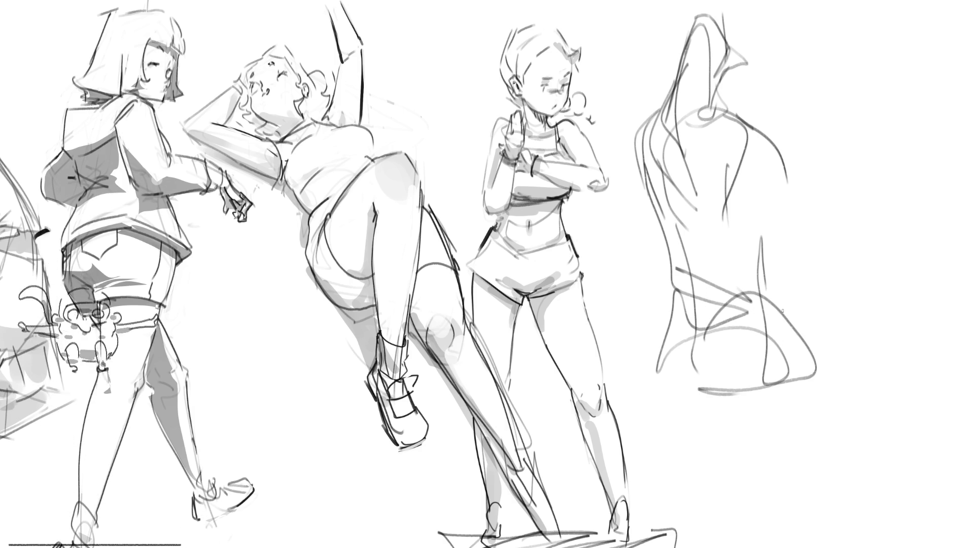
Sketch the shoulder-blade loop with inner lines and the back's left edge.
{"action": "left_click_drag", "start_coordinate": [773, 227], "coordinate": [775, 301]}
{"action": "left_click_drag", "start_coordinate": [775, 248], "coordinate": [777, 288]}
{"action": "left_click_drag", "start_coordinate": [755, 125], "coordinate": [782, 195]}
{"action": "mouse_move", "coordinate": [781, 153]}
{"action": "left_mouse_down"}
{"action": "mouse_move", "coordinate": [746, 223]}
{"action": "mouse_move", "coordinate": [801, 213]}
{"action": "left_mouse_up"}
{"action": "left_click_drag", "start_coordinate": [753, 144], "coordinate": [745, 208]}
{"action": "left_click_drag", "start_coordinate": [642, 118], "coordinate": [635, 190]}
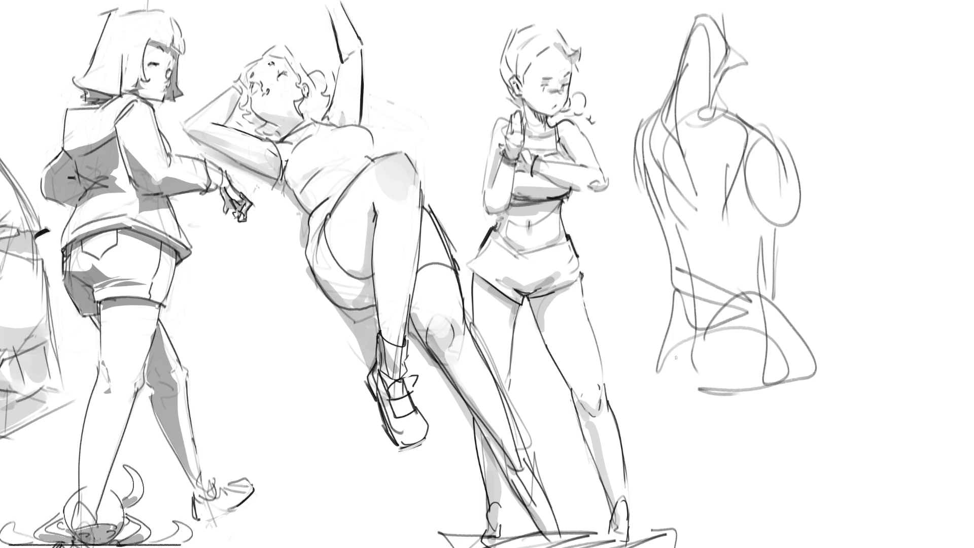
Add a hip loop and long downward leg strokes below the hips.
{"action": "mouse_move", "coordinate": [657, 353]}
{"action": "left_mouse_down"}
{"action": "mouse_move", "coordinate": [766, 380]}
{"action": "mouse_move", "coordinate": [710, 470]}
{"action": "left_mouse_up"}
{"action": "left_click_drag", "start_coordinate": [693, 403], "coordinate": [718, 508]}
{"action": "left_click_drag", "start_coordinate": [762, 419], "coordinate": [705, 530]}
{"action": "mouse_move", "coordinate": [795, 367]}
{"action": "left_mouse_down"}
{"action": "mouse_move", "coordinate": [738, 511]}
{"action": "mouse_move", "coordinate": [650, 383]}
{"action": "left_mouse_up"}
{"action": "left_click_drag", "start_coordinate": [648, 421], "coordinate": [663, 475]}
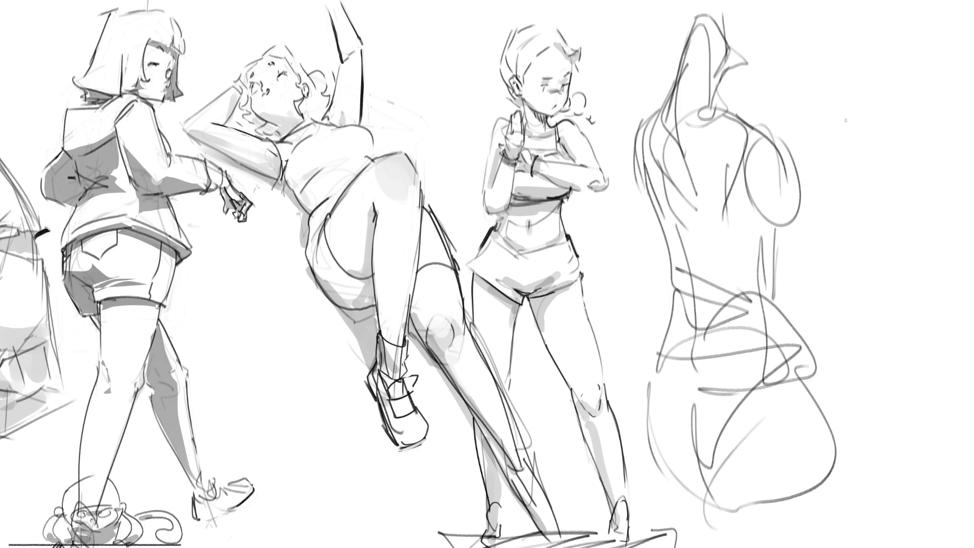
Add outer, inner and left contours to the right torso, then fade it with a soft eraser.
{"action": "mouse_move", "coordinate": [731, 162]}
{"action": "left_mouse_down"}
{"action": "mouse_move", "coordinate": [797, 162]}
{"action": "mouse_move", "coordinate": [761, 253]}
{"action": "left_mouse_up"}
{"action": "mouse_move", "coordinate": [761, 135]}
{"action": "left_mouse_down"}
{"action": "mouse_move", "coordinate": [721, 211]}
{"action": "mouse_move", "coordinate": [797, 154]}
{"action": "mouse_move", "coordinate": [695, 269]}
{"action": "mouse_move", "coordinate": [745, 251]}
{"action": "mouse_move", "coordinate": [827, 322]}
{"action": "mouse_move", "coordinate": [814, 333]}
{"action": "mouse_move", "coordinate": [828, 330]}
{"action": "left_mouse_up"}
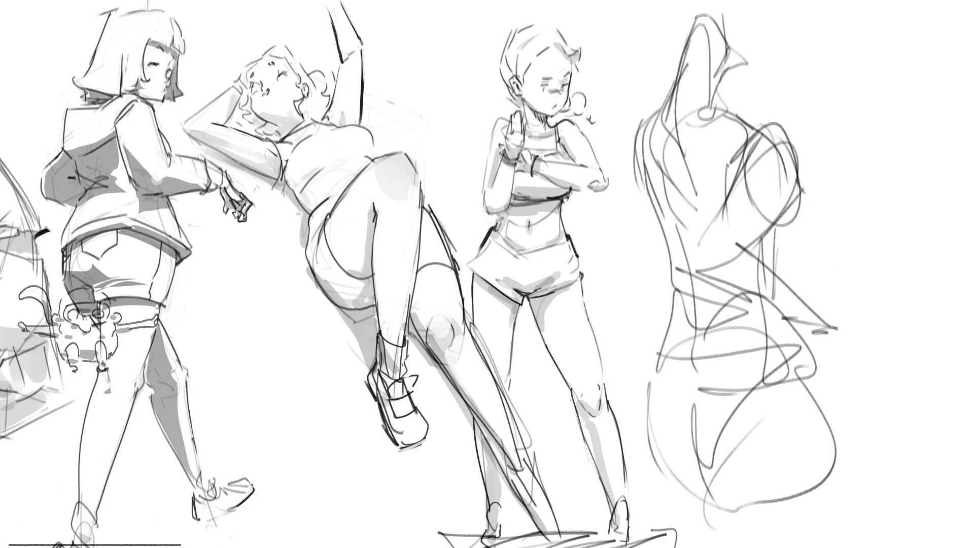
{"action": "mouse_move", "coordinate": [635, 123]}
{"action": "left_mouse_down"}
{"action": "mouse_move", "coordinate": [645, 254]}
{"action": "mouse_move", "coordinate": [634, 365]}
{"action": "mouse_move", "coordinate": [667, 408]}
{"action": "left_mouse_up"}
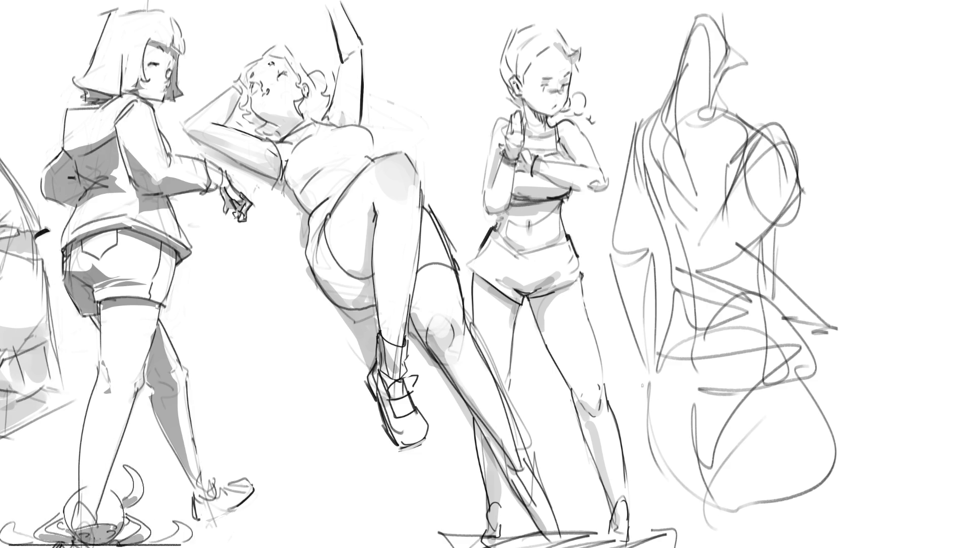
{"action": "key", "text": "e"}
{"action": "mouse_move", "coordinate": [683, 372]}
{"action": "left_mouse_down"}
{"action": "mouse_move", "coordinate": [695, 76]}
{"action": "mouse_move", "coordinate": [771, 185]}
{"action": "mouse_move", "coordinate": [728, 396]}
{"action": "left_mouse_up"}
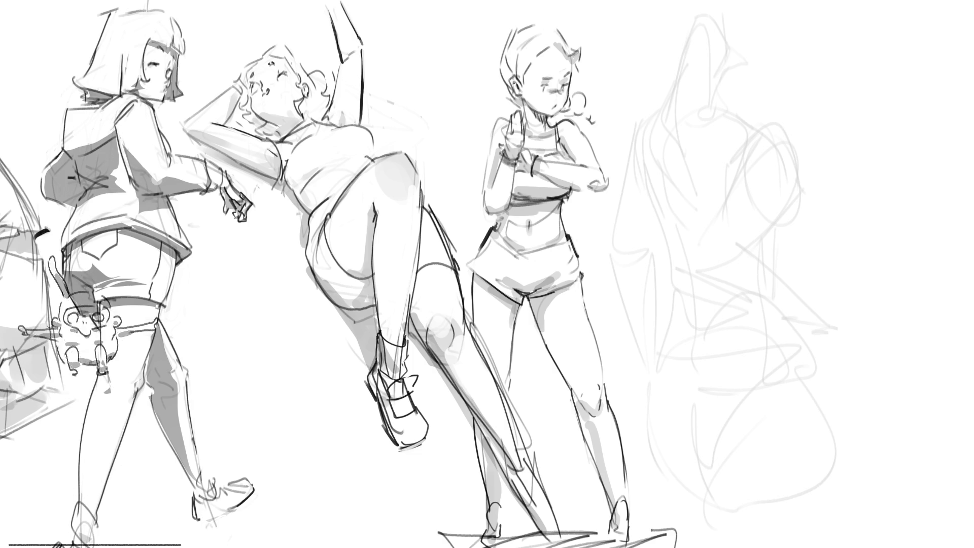
Draw the new head's outline and chin, closed eyes, left eyebrow and mouth.
{"action": "left_click_drag", "start_coordinate": [689, 24], "coordinate": [678, 118]}
{"action": "mouse_move", "coordinate": [680, 45]}
{"action": "left_mouse_down"}
{"action": "mouse_move", "coordinate": [754, 8]}
{"action": "mouse_move", "coordinate": [773, 97]}
{"action": "mouse_move", "coordinate": [677, 74]}
{"action": "mouse_move", "coordinate": [729, 155]}
{"action": "left_mouse_up"}
{"action": "left_click_drag", "start_coordinate": [770, 115], "coordinate": [735, 157]}
{"action": "left_click_drag", "start_coordinate": [690, 70], "coordinate": [712, 81]}
{"action": "left_click_drag", "start_coordinate": [733, 81], "coordinate": [757, 84]}
{"action": "left_click_drag", "start_coordinate": [694, 50], "coordinate": [708, 46]}
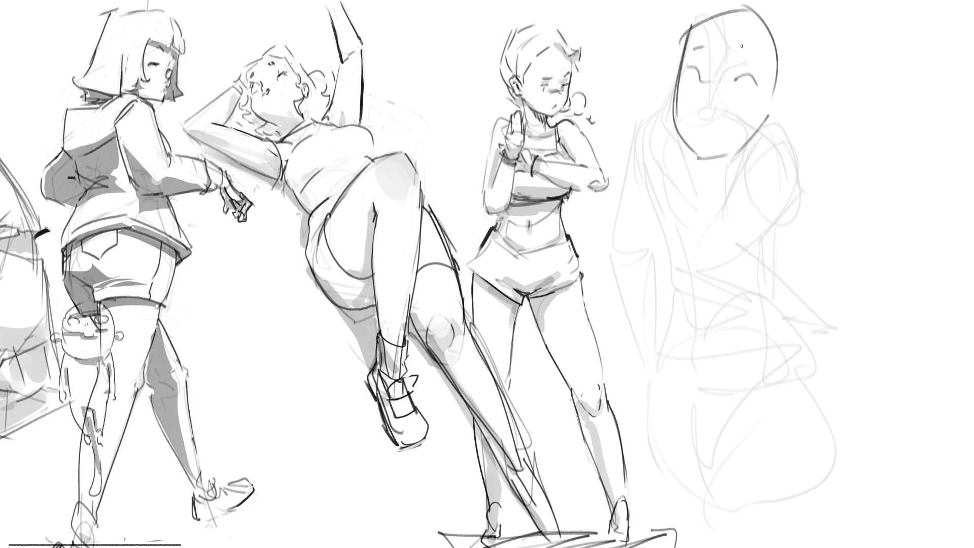
{"action": "left_click_drag", "start_coordinate": [751, 83], "coordinate": [756, 86]}
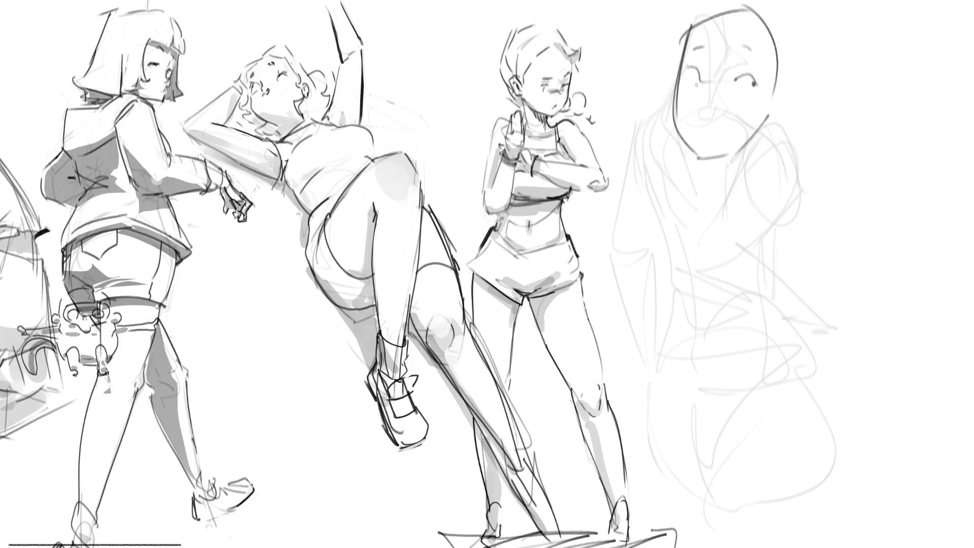
{"action": "left_click_drag", "start_coordinate": [692, 117], "coordinate": [708, 124]}
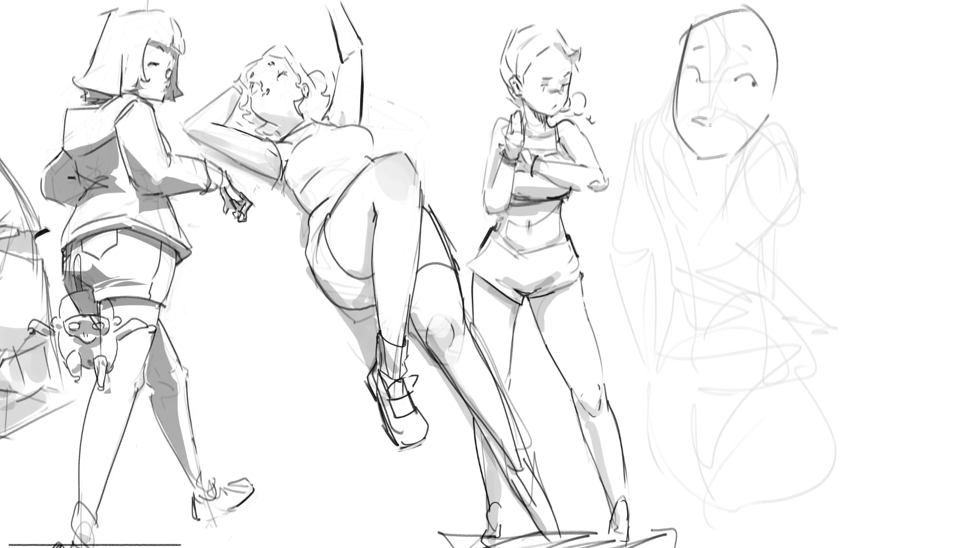
Add an ear, jaw, neck, flowing hair strokes and a collar below the chin.
{"action": "mouse_move", "coordinate": [796, 103]}
{"action": "left_mouse_down"}
{"action": "mouse_move", "coordinate": [763, 142]}
{"action": "mouse_move", "coordinate": [748, 229]}
{"action": "left_mouse_up"}
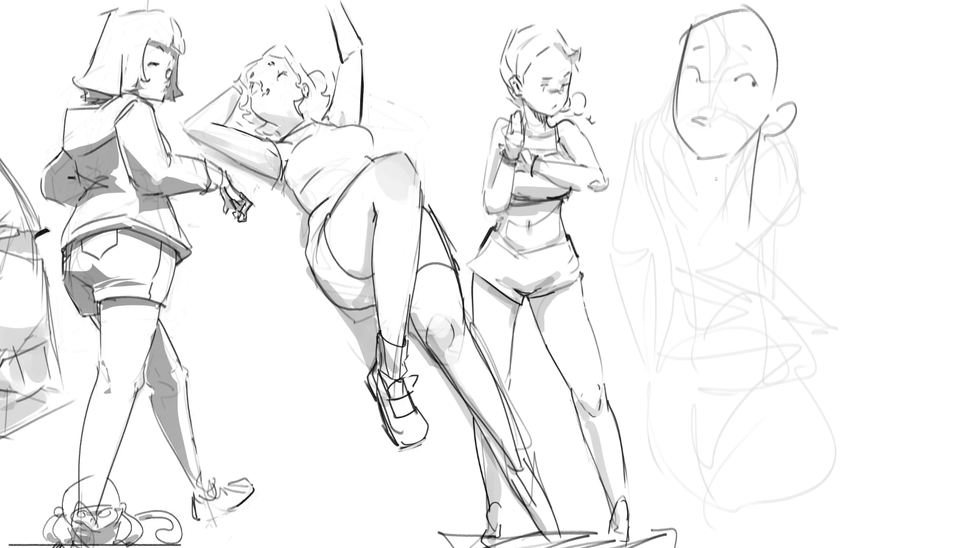
{"action": "left_click_drag", "start_coordinate": [686, 148], "coordinate": [705, 236]}
{"action": "mouse_move", "coordinate": [694, 171]}
{"action": "left_mouse_down"}
{"action": "mouse_move", "coordinate": [740, 175]}
{"action": "mouse_move", "coordinate": [764, 138]}
{"action": "left_mouse_up"}
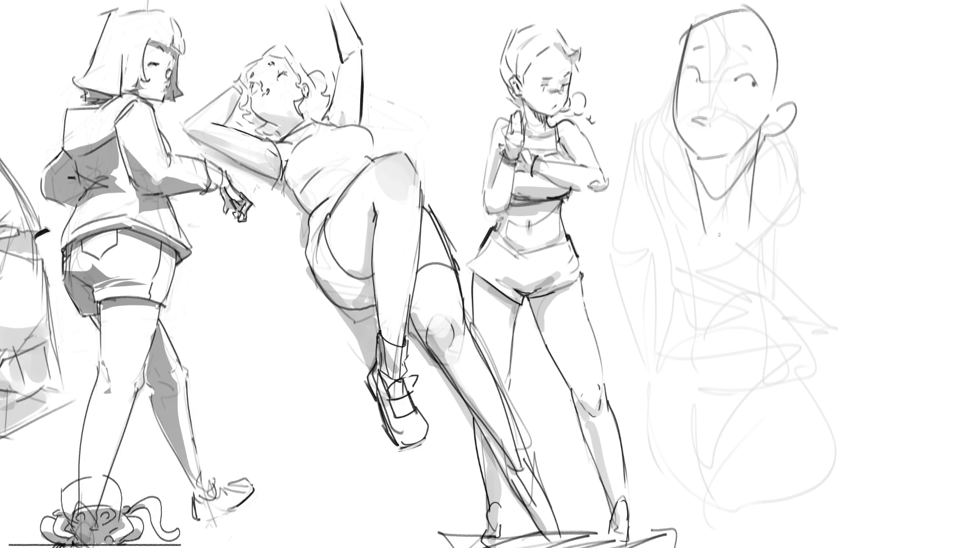
{"action": "mouse_move", "coordinate": [786, 28]}
{"action": "left_mouse_down"}
{"action": "mouse_move", "coordinate": [784, 98]}
{"action": "mouse_move", "coordinate": [795, 107]}
{"action": "left_mouse_up"}
{"action": "left_click_drag", "start_coordinate": [688, 24], "coordinate": [670, 139]}
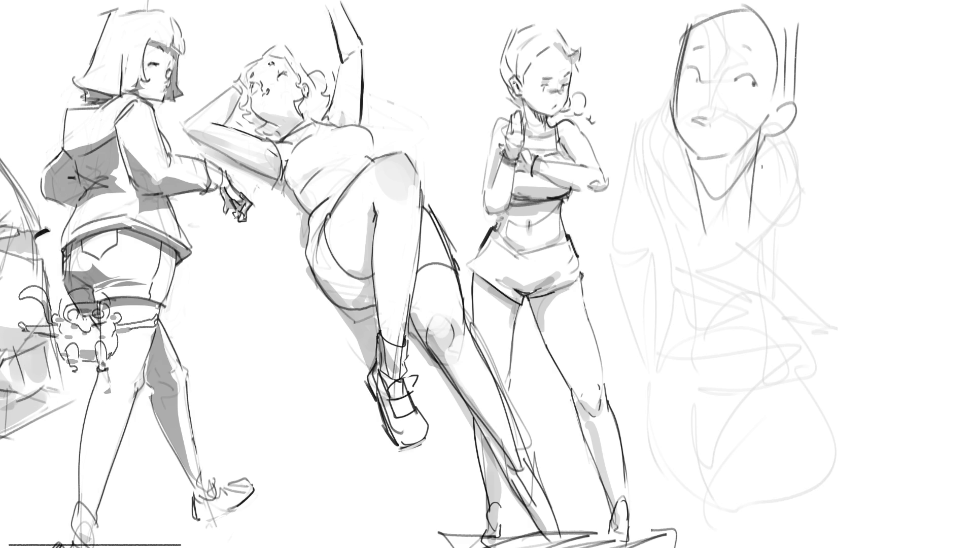
{"action": "mouse_move", "coordinate": [784, 127]}
{"action": "left_mouse_down"}
{"action": "mouse_move", "coordinate": [809, 140]}
{"action": "mouse_move", "coordinate": [772, 197]}
{"action": "left_mouse_up"}
{"action": "left_click_drag", "start_coordinate": [818, 149], "coordinate": [831, 176]}
{"action": "mouse_move", "coordinate": [677, 160]}
{"action": "left_mouse_down"}
{"action": "mouse_move", "coordinate": [671, 198]}
{"action": "mouse_move", "coordinate": [716, 264]}
{"action": "mouse_move", "coordinate": [779, 227]}
{"action": "left_mouse_up"}
{"action": "left_click_drag", "start_coordinate": [756, 167], "coordinate": [764, 203]}
{"action": "left_click_drag", "start_coordinate": [699, 159], "coordinate": [690, 225]}
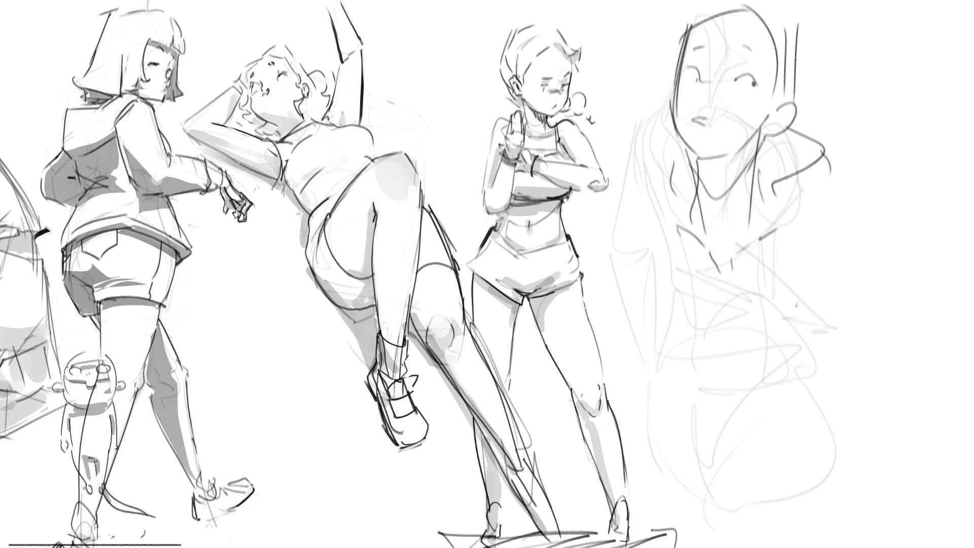
Draw long torso contours, a U-shaped body curve, the shoulder and the outer arm.
{"action": "mouse_move", "coordinate": [762, 185]}
{"action": "left_mouse_down"}
{"action": "mouse_move", "coordinate": [778, 303]}
{"action": "mouse_move", "coordinate": [835, 308]}
{"action": "left_mouse_up"}
{"action": "left_click_drag", "start_coordinate": [677, 177], "coordinate": [654, 290]}
{"action": "left_click_drag", "start_coordinate": [680, 199], "coordinate": [667, 316]}
{"action": "mouse_move", "coordinate": [681, 214]}
{"action": "left_mouse_down"}
{"action": "mouse_move", "coordinate": [671, 274]}
{"action": "mouse_move", "coordinate": [781, 311]}
{"action": "mouse_move", "coordinate": [744, 416]}
{"action": "left_mouse_up"}
{"action": "left_click_drag", "start_coordinate": [823, 257], "coordinate": [833, 296]}
{"action": "mouse_move", "coordinate": [772, 180]}
{"action": "left_mouse_down"}
{"action": "mouse_move", "coordinate": [787, 173]}
{"action": "mouse_move", "coordinate": [885, 259]}
{"action": "left_mouse_up"}
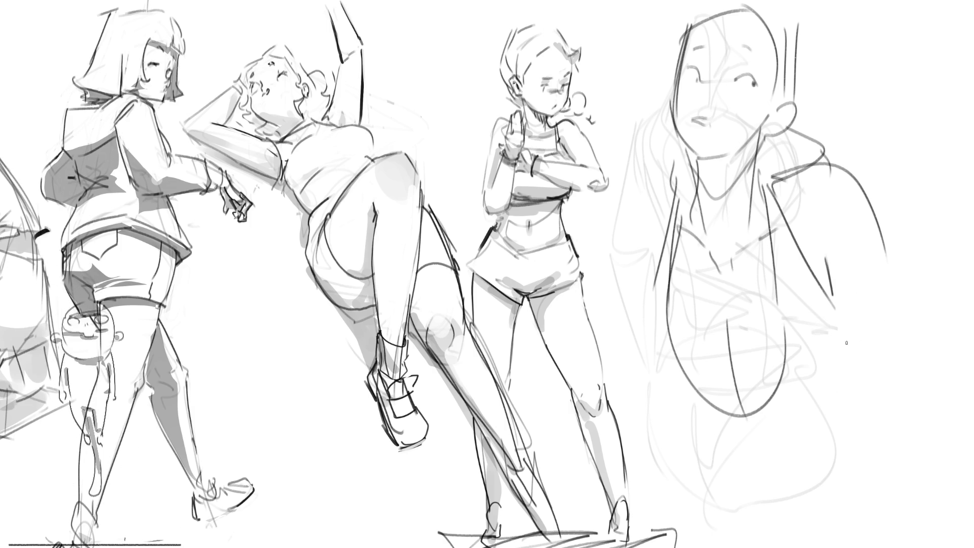
{"action": "left_click_drag", "start_coordinate": [652, 344], "coordinate": [784, 336]}
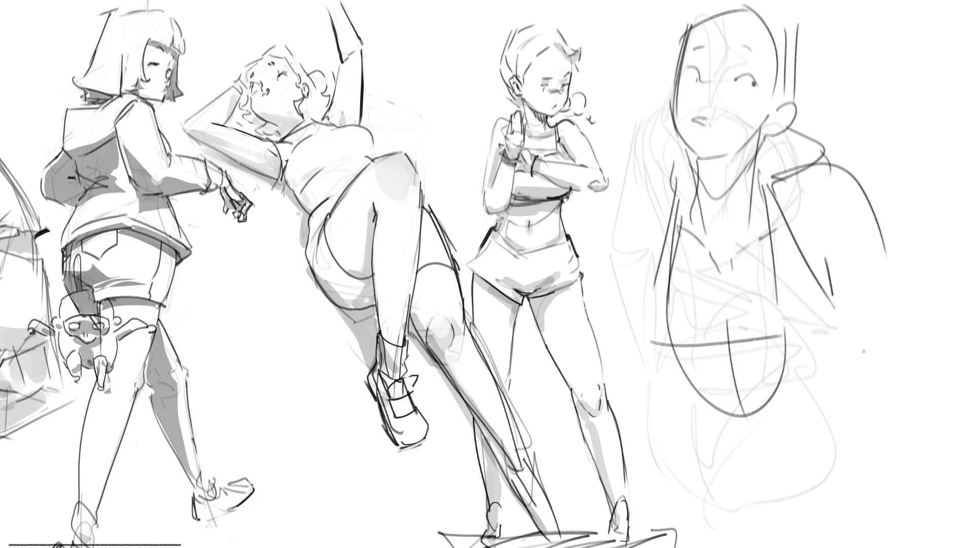
{"action": "mouse_move", "coordinate": [843, 339]}
{"action": "left_mouse_down"}
{"action": "mouse_move", "coordinate": [843, 399]}
{"action": "mouse_move", "coordinate": [694, 421]}
{"action": "mouse_move", "coordinate": [799, 406]}
{"action": "left_mouse_up"}
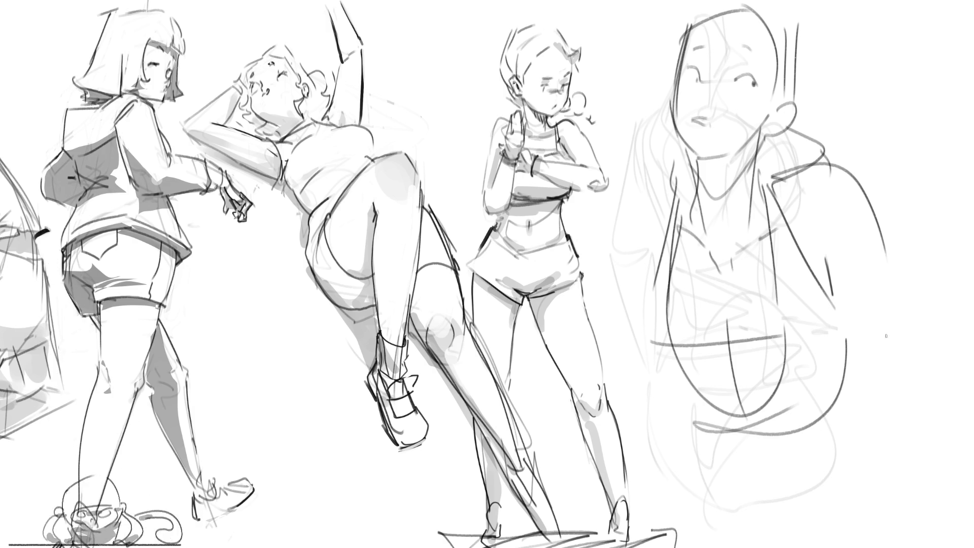
{"action": "mouse_move", "coordinate": [857, 347]}
{"action": "left_mouse_down"}
{"action": "mouse_move", "coordinate": [883, 341]}
{"action": "mouse_move", "coordinate": [852, 350]}
{"action": "left_mouse_up"}
{"action": "mouse_move", "coordinate": [892, 274]}
{"action": "left_mouse_down"}
{"action": "mouse_move", "coordinate": [918, 373]}
{"action": "mouse_move", "coordinate": [862, 476]}
{"action": "left_mouse_up"}
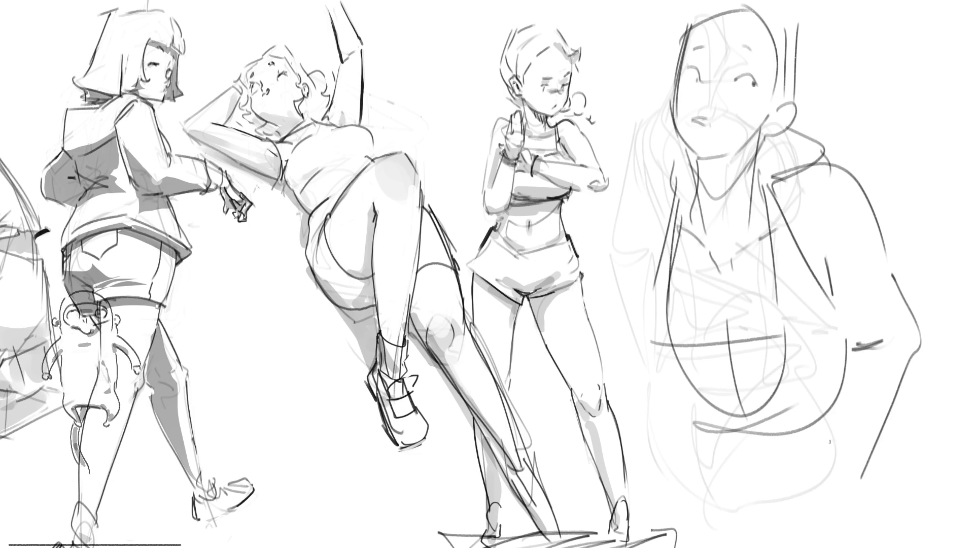
Outline and darken the hair on the figure's left side, then sketch the nose.
{"action": "left_click_drag", "start_coordinate": [674, 163], "coordinate": [615, 254]}
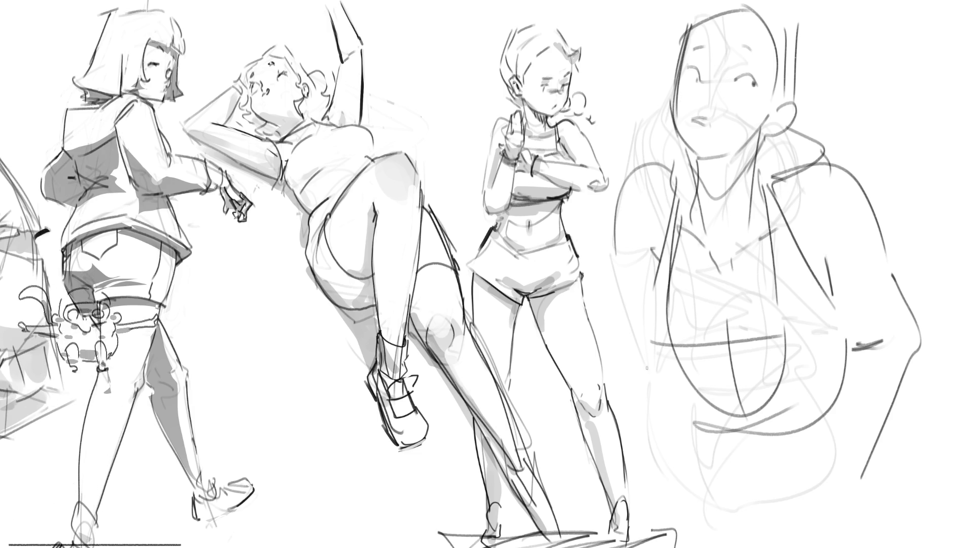
{"action": "mouse_move", "coordinate": [671, 68]}
{"action": "left_mouse_down"}
{"action": "mouse_move", "coordinate": [677, 30]}
{"action": "mouse_move", "coordinate": [784, 20]}
{"action": "mouse_move", "coordinate": [789, 71]}
{"action": "left_mouse_up"}
{"action": "left_click_drag", "start_coordinate": [799, 14], "coordinate": [793, 110]}
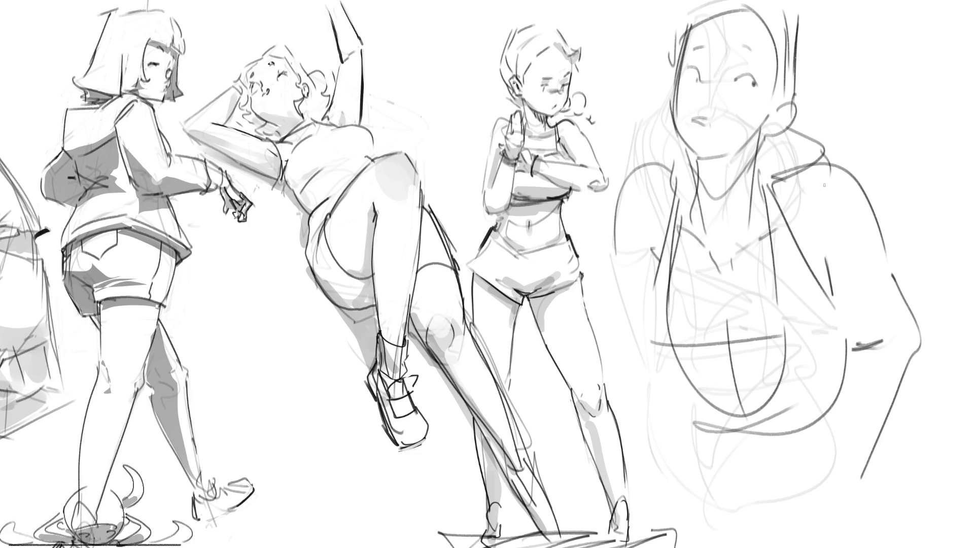
{"action": "mouse_move", "coordinate": [698, 104]}
{"action": "left_mouse_down"}
{"action": "mouse_move", "coordinate": [721, 109]}
{"action": "mouse_move", "coordinate": [710, 86]}
{"action": "mouse_move", "coordinate": [721, 107]}
{"action": "mouse_move", "coordinate": [739, 87]}
{"action": "mouse_move", "coordinate": [764, 109]}
{"action": "left_mouse_up"}
Draw round glasses, eyelashes, faint eyebrows and a mouth on the right-hand figure's face.
{"action": "left_click_drag", "start_coordinate": [694, 85], "coordinate": [682, 116]}
{"action": "left_click_drag", "start_coordinate": [748, 77], "coordinate": [762, 74]}
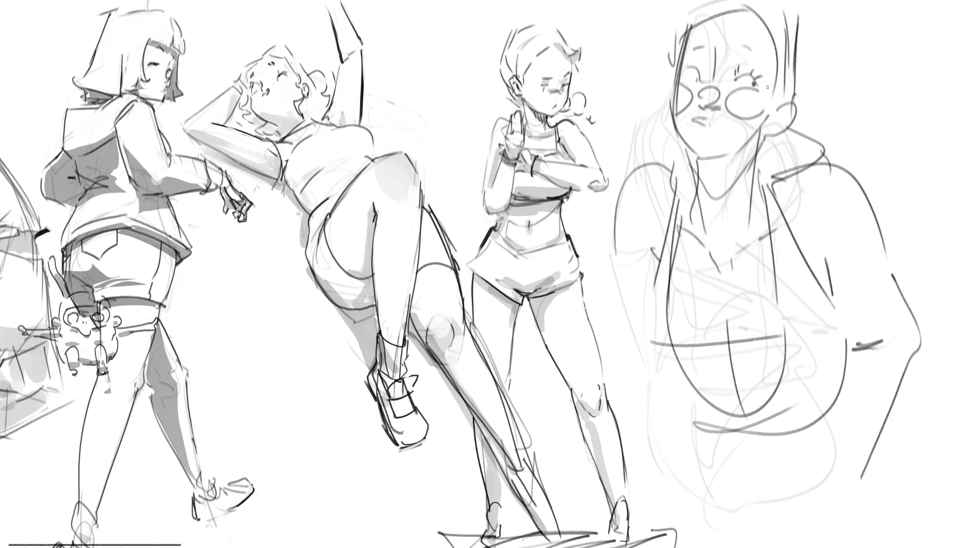
{"action": "mouse_move", "coordinate": [686, 75]}
{"action": "left_mouse_down"}
{"action": "mouse_move", "coordinate": [747, 38]}
{"action": "mouse_move", "coordinate": [754, 49]}
{"action": "left_mouse_up"}
{"action": "mouse_move", "coordinate": [691, 51]}
{"action": "left_mouse_down"}
{"action": "mouse_move", "coordinate": [711, 40]}
{"action": "mouse_move", "coordinate": [697, 73]}
{"action": "left_mouse_up"}
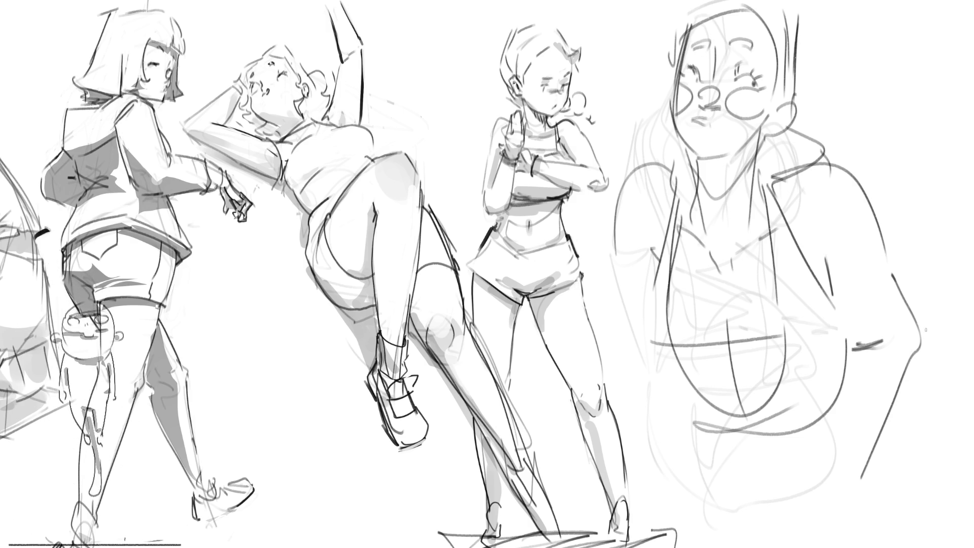
{"action": "mouse_move", "coordinate": [688, 133]}
{"action": "left_mouse_down"}
{"action": "mouse_move", "coordinate": [700, 124]}
{"action": "mouse_move", "coordinate": [706, 133]}
{"action": "left_mouse_up"}
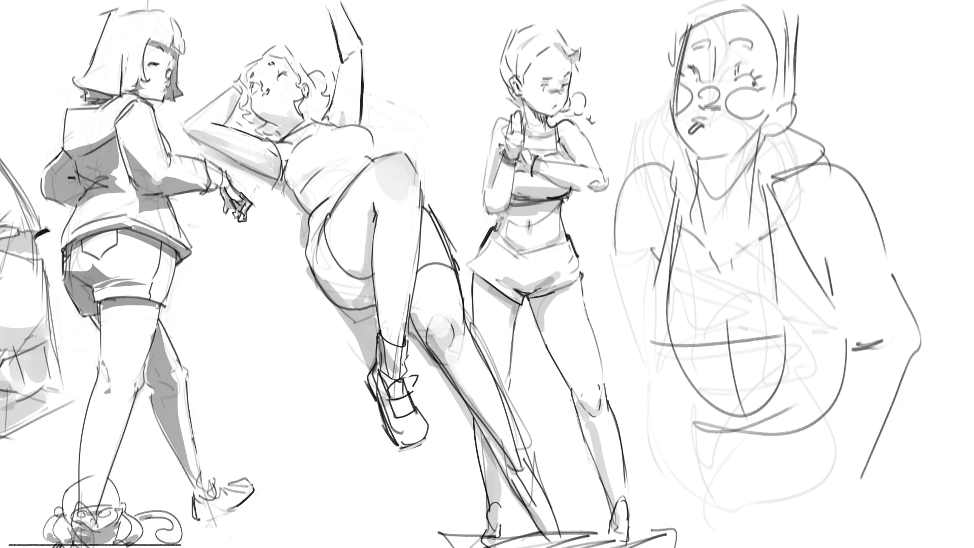
Sketch curves and a long contour across the figure's lower body and bottom edges.
{"action": "mouse_move", "coordinate": [732, 433]}
{"action": "left_mouse_down"}
{"action": "mouse_move", "coordinate": [826, 417]}
{"action": "mouse_move", "coordinate": [795, 450]}
{"action": "left_mouse_up"}
{"action": "mouse_move", "coordinate": [796, 436]}
{"action": "left_mouse_down"}
{"action": "mouse_move", "coordinate": [707, 454]}
{"action": "mouse_move", "coordinate": [793, 477]}
{"action": "left_mouse_up"}
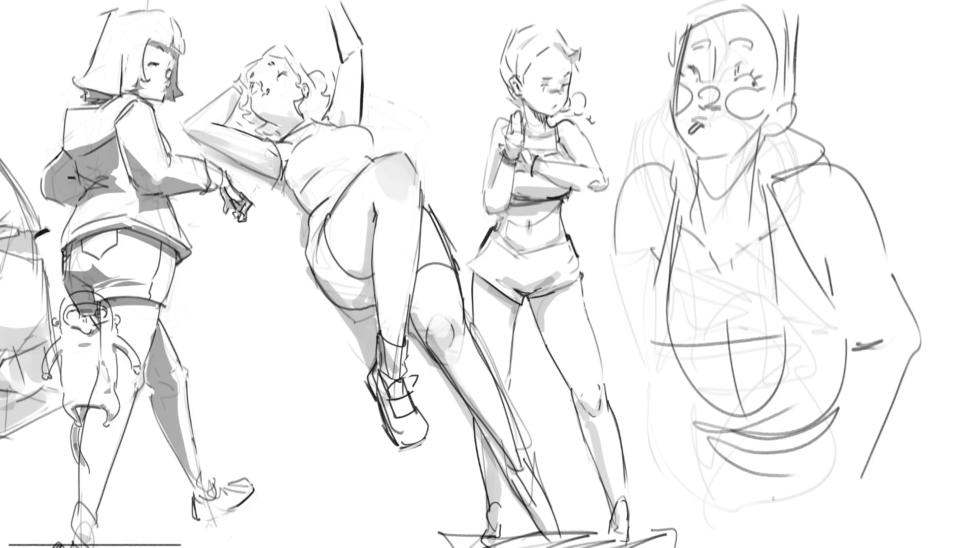
{"action": "mouse_move", "coordinate": [637, 416]}
{"action": "left_mouse_down"}
{"action": "mouse_move", "coordinate": [832, 522]}
{"action": "mouse_move", "coordinate": [888, 358]}
{"action": "mouse_move", "coordinate": [944, 442]}
{"action": "left_mouse_up"}
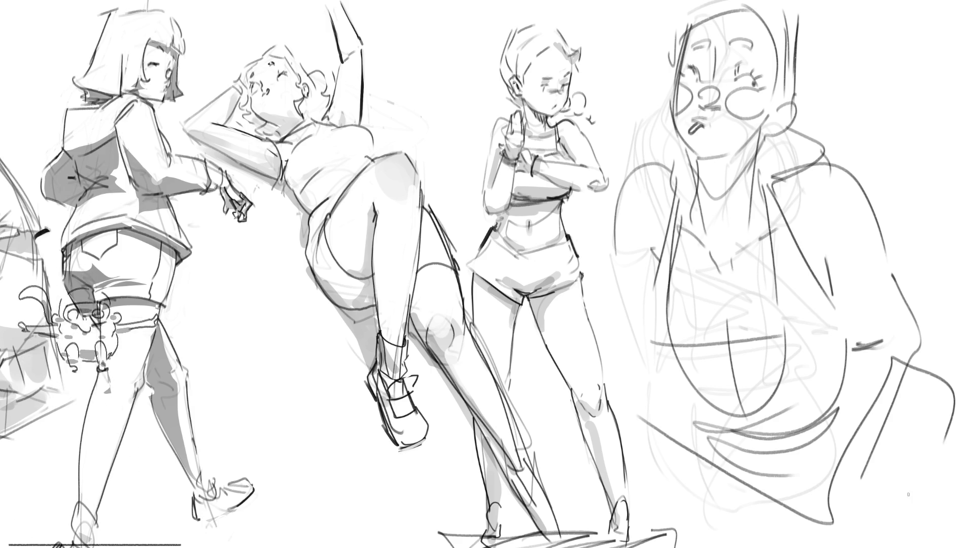
{"action": "left_click_drag", "start_coordinate": [730, 507], "coordinate": [781, 547]}
{"action": "left_click_drag", "start_coordinate": [956, 461], "coordinate": [892, 547]}
{"action": "mouse_move", "coordinate": [962, 414]}
{"action": "left_mouse_down"}
{"action": "mouse_move", "coordinate": [966, 437]}
{"action": "mouse_move", "coordinate": [906, 547]}
{"action": "left_mouse_up"}
{"action": "left_click_drag", "start_coordinate": [694, 447], "coordinate": [791, 547]}
{"action": "left_click_drag", "start_coordinate": [682, 446], "coordinate": [715, 535]}
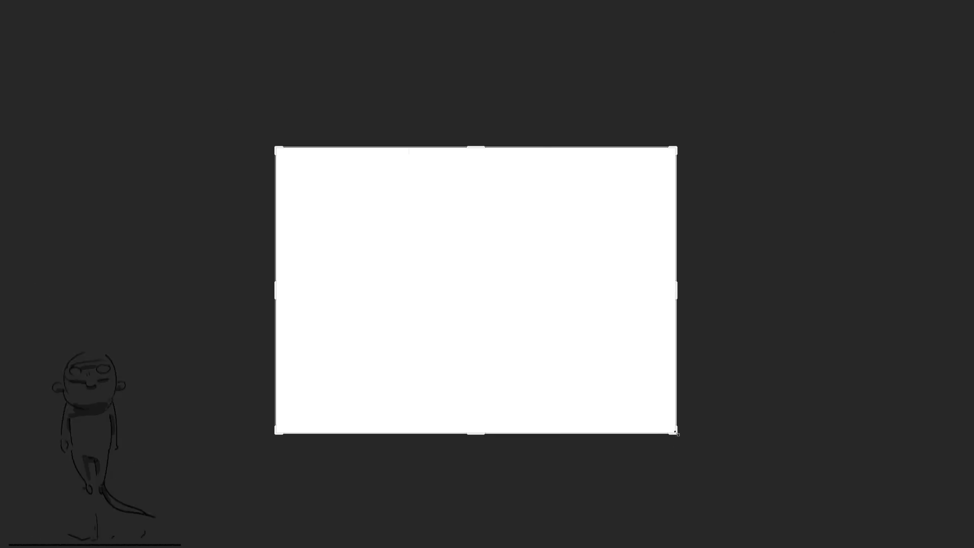
Crop outward well past the canvas edges to make a much wider page.
{"action": "left_click_drag", "start_coordinate": [675, 434], "coordinate": [932, 546]}
{"action": "key", "text": "Return"}
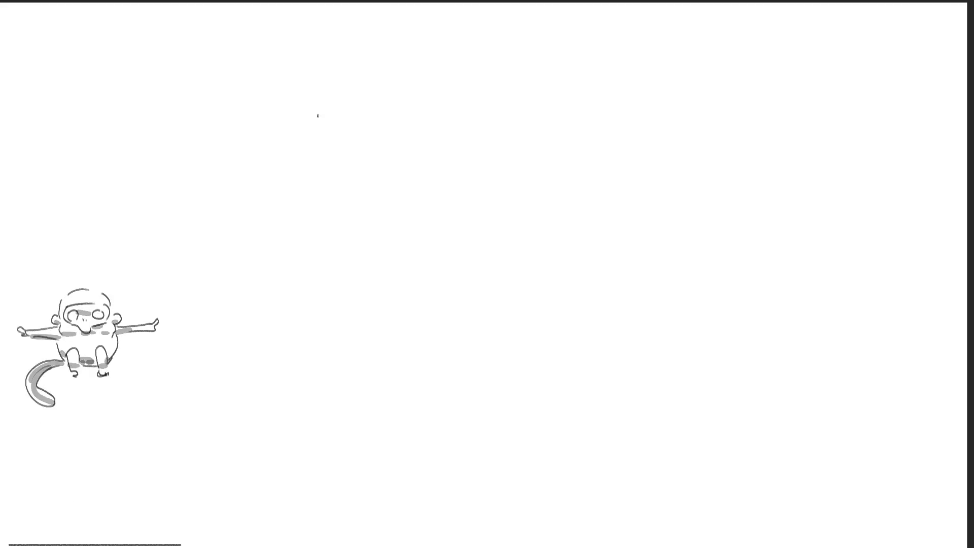
Sketch the first oval head in the upper centre with facial marks and an ear.
{"action": "left_click_drag", "start_coordinate": [316, 152], "coordinate": [320, 169]}
{"action": "mouse_move", "coordinate": [316, 109]}
{"action": "left_mouse_down"}
{"action": "mouse_move", "coordinate": [358, 93]}
{"action": "mouse_move", "coordinate": [394, 165]}
{"action": "left_mouse_up"}
{"action": "mouse_move", "coordinate": [323, 101]}
{"action": "left_mouse_down"}
{"action": "mouse_move", "coordinate": [319, 170]}
{"action": "mouse_move", "coordinate": [365, 91]}
{"action": "mouse_move", "coordinate": [388, 106]}
{"action": "mouse_move", "coordinate": [398, 171]}
{"action": "mouse_move", "coordinate": [336, 194]}
{"action": "mouse_move", "coordinate": [403, 208]}
{"action": "left_mouse_up"}
{"action": "mouse_move", "coordinate": [338, 204]}
{"action": "left_mouse_down"}
{"action": "mouse_move", "coordinate": [391, 209]}
{"action": "mouse_move", "coordinate": [355, 223]}
{"action": "left_mouse_up"}
{"action": "mouse_move", "coordinate": [339, 212]}
{"action": "left_mouse_down"}
{"action": "mouse_move", "coordinate": [381, 217]}
{"action": "mouse_move", "coordinate": [359, 257]}
{"action": "left_mouse_up"}
{"action": "mouse_move", "coordinate": [346, 196]}
{"action": "left_mouse_down"}
{"action": "mouse_move", "coordinate": [356, 195]}
{"action": "mouse_move", "coordinate": [339, 171]}
{"action": "mouse_move", "coordinate": [374, 169]}
{"action": "mouse_move", "coordinate": [333, 153]}
{"action": "mouse_move", "coordinate": [370, 155]}
{"action": "left_mouse_up"}
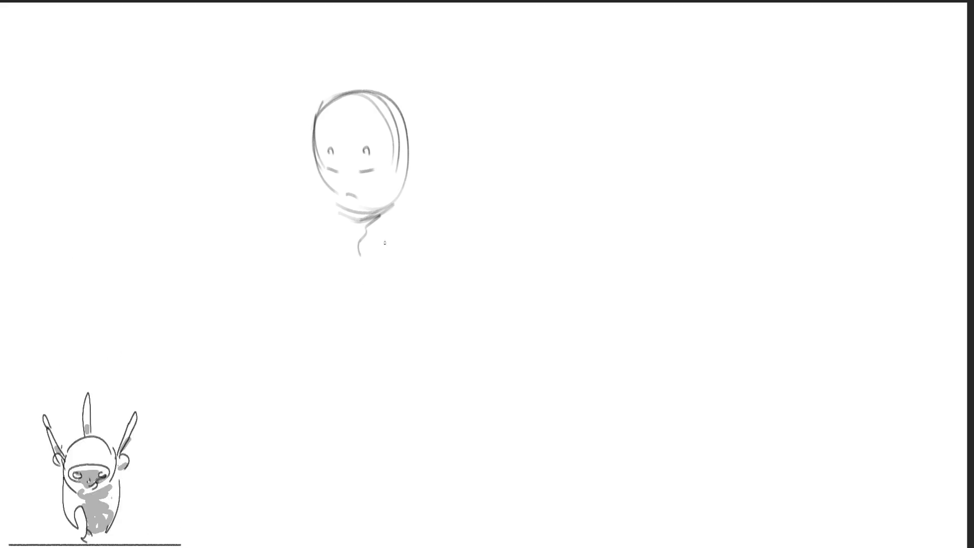
{"action": "left_click_drag", "start_coordinate": [408, 151], "coordinate": [409, 178]}
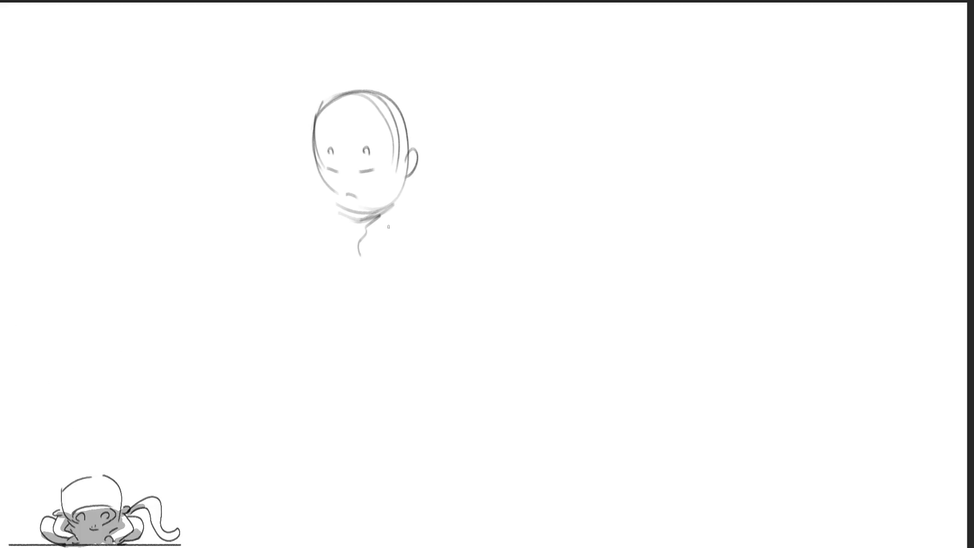
Outline a second head to its right and add face marks inside it.
{"action": "left_click_drag", "start_coordinate": [423, 161], "coordinate": [428, 230]}
{"action": "mouse_move", "coordinate": [424, 170]}
{"action": "left_mouse_down"}
{"action": "mouse_move", "coordinate": [474, 130]}
{"action": "mouse_move", "coordinate": [497, 238]}
{"action": "left_mouse_up"}
{"action": "mouse_move", "coordinate": [424, 196]}
{"action": "left_mouse_down"}
{"action": "mouse_move", "coordinate": [440, 265]}
{"action": "mouse_move", "coordinate": [503, 248]}
{"action": "left_mouse_up"}
{"action": "left_click_drag", "start_coordinate": [427, 223], "coordinate": [477, 266]}
{"action": "mouse_move", "coordinate": [456, 208]}
{"action": "left_mouse_down"}
{"action": "mouse_move", "coordinate": [500, 211]}
{"action": "mouse_move", "coordinate": [481, 186]}
{"action": "mouse_move", "coordinate": [502, 189]}
{"action": "left_mouse_up"}
{"action": "left_click_drag", "start_coordinate": [493, 233], "coordinate": [489, 242]}
Draw a third head with a C-shaped ear, give the second head an ear, and outline a fourth head below.
{"action": "mouse_move", "coordinate": [531, 136]}
{"action": "left_mouse_down"}
{"action": "mouse_move", "coordinate": [542, 192]}
{"action": "mouse_move", "coordinate": [596, 187]}
{"action": "mouse_move", "coordinate": [595, 202]}
{"action": "left_mouse_up"}
{"action": "left_click_drag", "start_coordinate": [550, 205], "coordinate": [575, 214]}
{"action": "mouse_move", "coordinate": [584, 153]}
{"action": "left_mouse_down"}
{"action": "mouse_move", "coordinate": [589, 161]}
{"action": "mouse_move", "coordinate": [586, 143]}
{"action": "left_mouse_up"}
{"action": "left_click_drag", "start_coordinate": [567, 178], "coordinate": [577, 198]}
{"action": "mouse_move", "coordinate": [422, 196]}
{"action": "left_mouse_down"}
{"action": "mouse_move", "coordinate": [404, 210]}
{"action": "mouse_move", "coordinate": [422, 227]}
{"action": "left_mouse_up"}
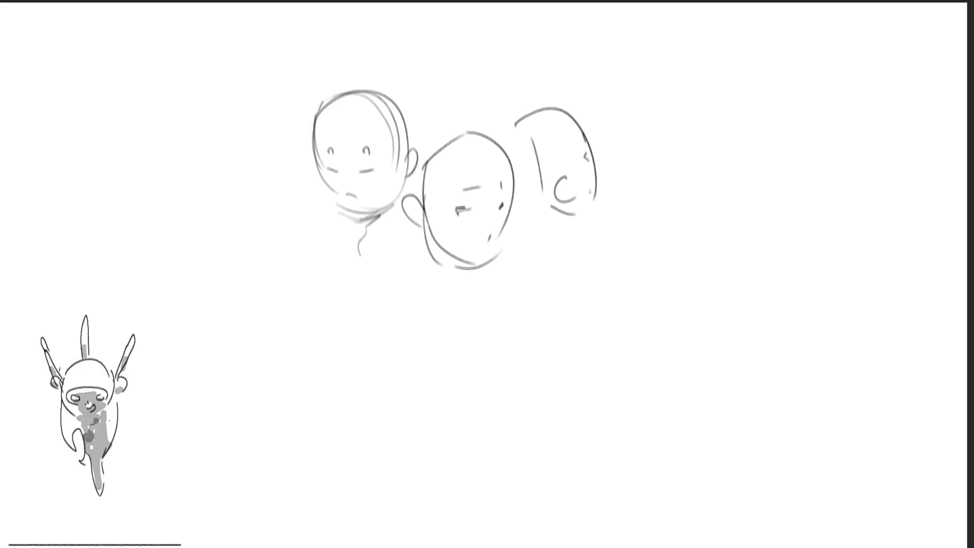
{"action": "left_click_drag", "start_coordinate": [594, 161], "coordinate": [597, 174]}
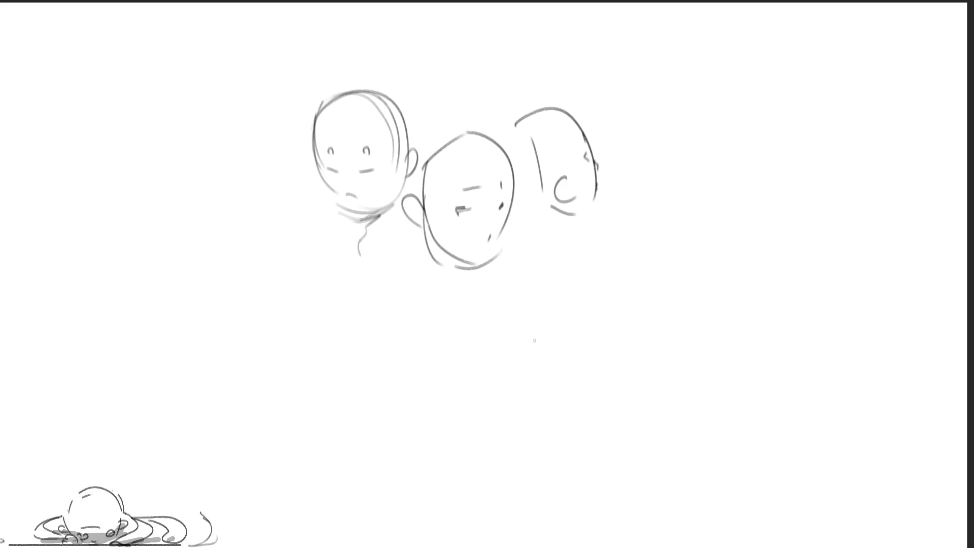
{"action": "mouse_move", "coordinate": [526, 296]}
{"action": "left_mouse_down"}
{"action": "mouse_move", "coordinate": [533, 356]}
{"action": "mouse_move", "coordinate": [609, 355]}
{"action": "left_mouse_up"}
{"action": "mouse_move", "coordinate": [534, 350]}
{"action": "left_mouse_down"}
{"action": "mouse_move", "coordinate": [570, 365]}
{"action": "mouse_move", "coordinate": [616, 345]}
{"action": "mouse_move", "coordinate": [611, 371]}
{"action": "left_mouse_up"}
Add ears to the fourth head and sketch a fifth head to its left, then erase all heads to faint lines.
{"action": "left_click_drag", "start_coordinate": [523, 330], "coordinate": [525, 353]}
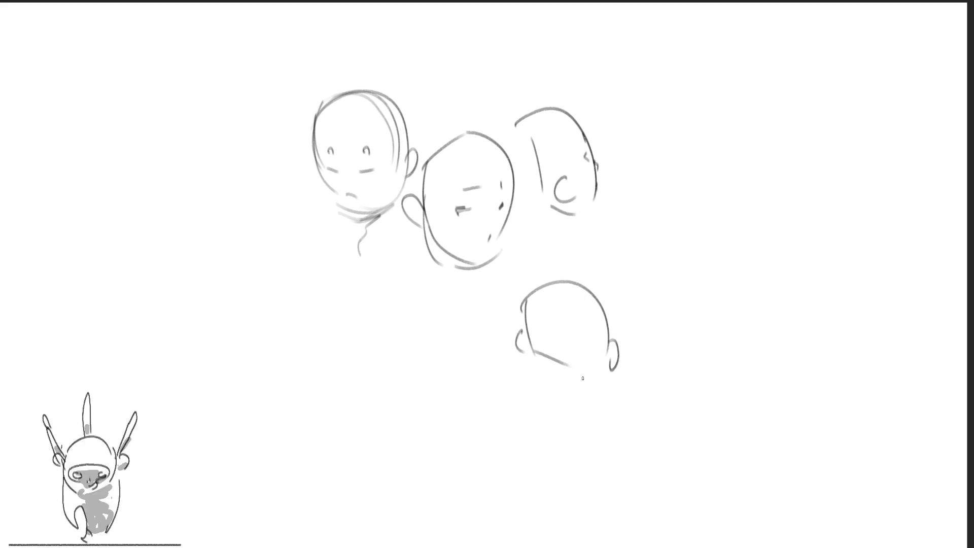
{"action": "mouse_move", "coordinate": [362, 335]}
{"action": "left_mouse_down"}
{"action": "mouse_move", "coordinate": [366, 371]}
{"action": "mouse_move", "coordinate": [410, 285]}
{"action": "mouse_move", "coordinate": [456, 342]}
{"action": "left_mouse_up"}
{"action": "left_click_drag", "start_coordinate": [368, 361], "coordinate": [397, 371]}
{"action": "mouse_move", "coordinate": [381, 303]}
{"action": "left_mouse_down"}
{"action": "mouse_move", "coordinate": [399, 283]}
{"action": "mouse_move", "coordinate": [369, 301]}
{"action": "mouse_move", "coordinate": [378, 311]}
{"action": "left_mouse_up"}
{"action": "left_click_drag", "start_coordinate": [437, 313], "coordinate": [445, 329]}
{"action": "left_click_drag", "start_coordinate": [356, 354], "coordinate": [372, 377]}
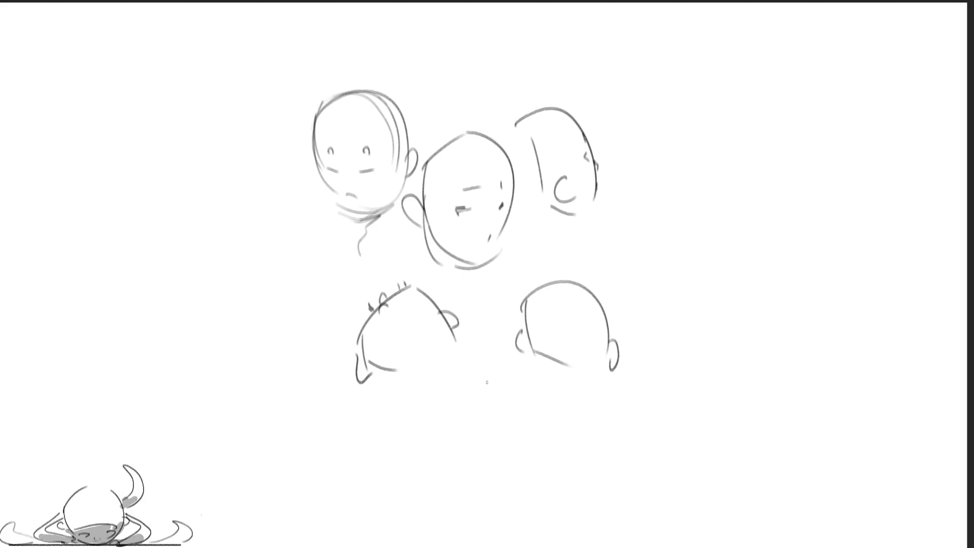
{"action": "key", "text": "e"}
{"action": "mouse_move", "coordinate": [604, 257]}
{"action": "left_mouse_down"}
{"action": "mouse_move", "coordinate": [500, 152]}
{"action": "mouse_move", "coordinate": [580, 348]}
{"action": "mouse_move", "coordinate": [445, 378]}
{"action": "mouse_move", "coordinate": [439, 100]}
{"action": "mouse_move", "coordinate": [589, 383]}
{"action": "mouse_move", "coordinate": [487, 320]}
{"action": "mouse_move", "coordinate": [640, 197]}
{"action": "mouse_move", "coordinate": [406, 221]}
{"action": "mouse_move", "coordinate": [665, 178]}
{"action": "mouse_move", "coordinate": [306, 166]}
{"action": "mouse_move", "coordinate": [183, 312]}
{"action": "left_mouse_up"}
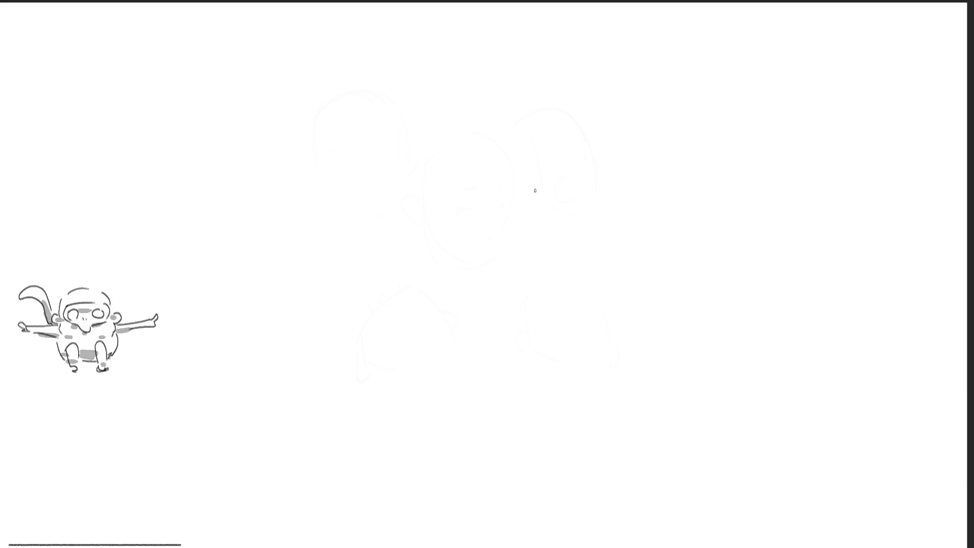
{"action": "left_click_drag", "start_coordinate": [389, 86], "coordinate": [412, 220]}
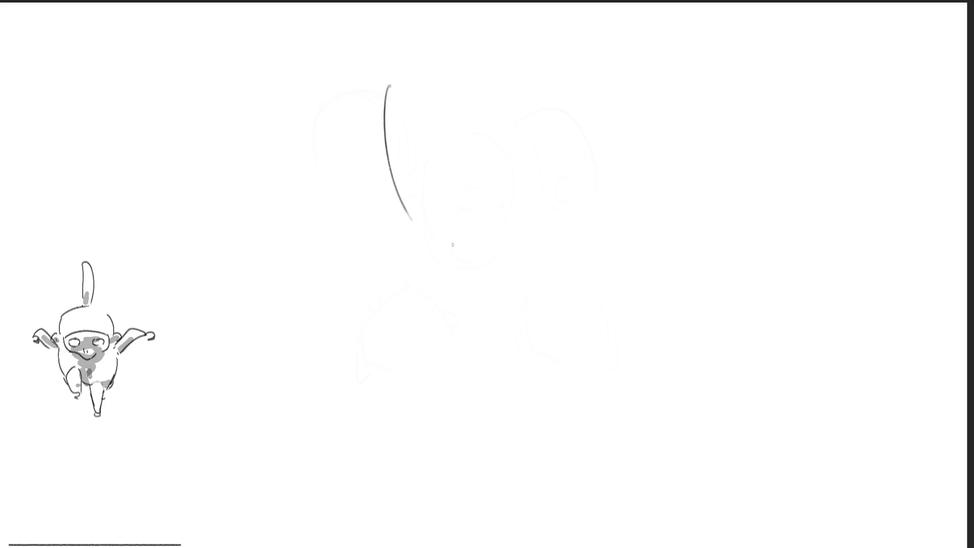
Redraw the head as an egg-shaped loop with face lines, chin, jaw, eye zigzag and right ear.
{"action": "key", "text": "ctrl+z"}
{"action": "mouse_move", "coordinate": [379, 108]}
{"action": "left_mouse_down"}
{"action": "mouse_move", "coordinate": [379, 119]}
{"action": "mouse_move", "coordinate": [496, 132]}
{"action": "mouse_move", "coordinate": [405, 156]}
{"action": "mouse_move", "coordinate": [472, 180]}
{"action": "left_mouse_up"}
{"action": "left_click_drag", "start_coordinate": [409, 103], "coordinate": [396, 131]}
{"action": "left_click_drag", "start_coordinate": [445, 68], "coordinate": [456, 146]}
{"action": "left_click_drag", "start_coordinate": [461, 200], "coordinate": [428, 219]}
{"action": "mouse_move", "coordinate": [384, 175]}
{"action": "left_mouse_down"}
{"action": "mouse_move", "coordinate": [454, 310]}
{"action": "mouse_move", "coordinate": [530, 264]}
{"action": "left_mouse_up"}
{"action": "left_click_drag", "start_coordinate": [577, 173], "coordinate": [584, 241]}
{"action": "left_click_drag", "start_coordinate": [406, 235], "coordinate": [451, 270]}
{"action": "left_click_drag", "start_coordinate": [559, 182], "coordinate": [591, 198]}
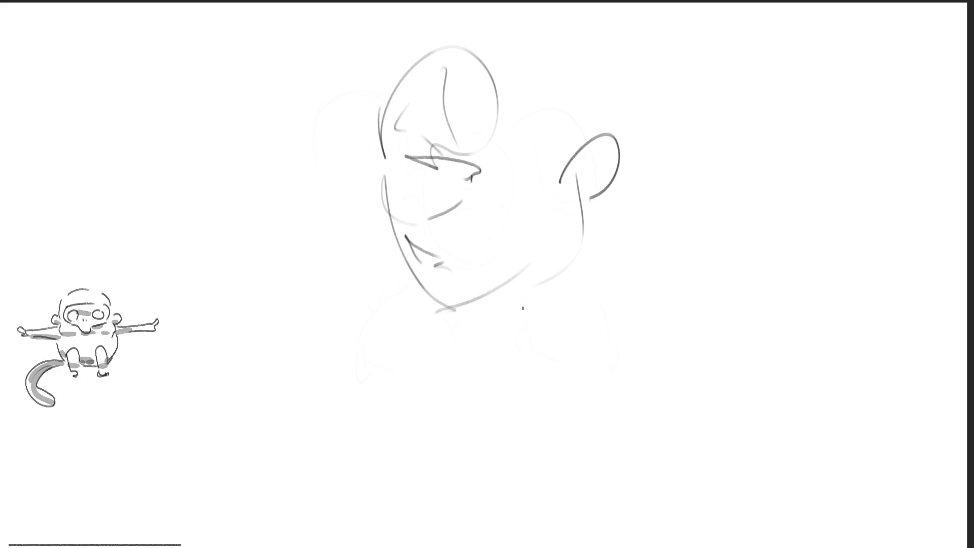
Draw the shoulder line, an arm curled under the chin, and a long arm reaching left with a hooked hand.
{"action": "mouse_move", "coordinate": [453, 309]}
{"action": "left_mouse_down"}
{"action": "mouse_move", "coordinate": [625, 341]}
{"action": "mouse_move", "coordinate": [687, 315]}
{"action": "mouse_move", "coordinate": [685, 341]}
{"action": "left_mouse_up"}
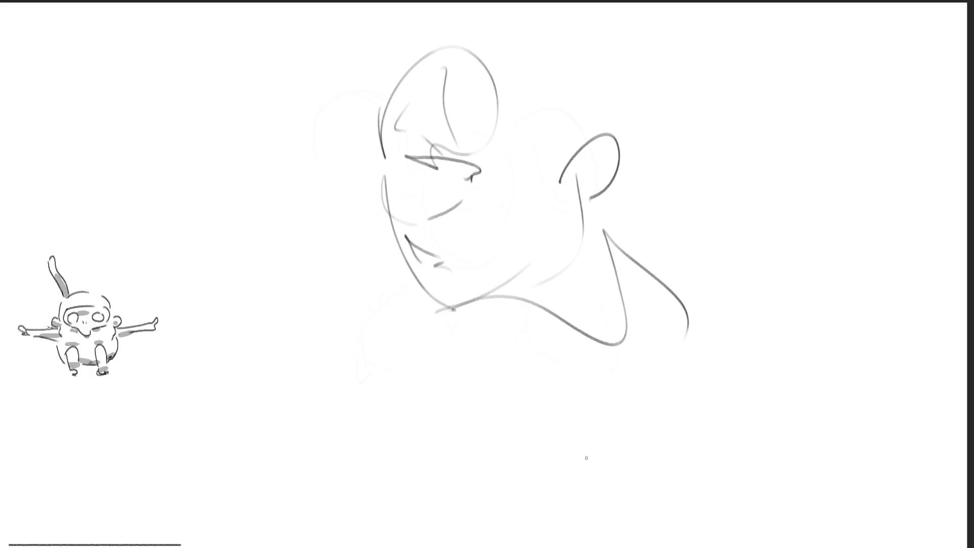
{"action": "left_click_drag", "start_coordinate": [437, 318], "coordinate": [408, 388]}
{"action": "mouse_move", "coordinate": [378, 332]}
{"action": "left_mouse_down"}
{"action": "mouse_move", "coordinate": [324, 336]}
{"action": "mouse_move", "coordinate": [223, 418]}
{"action": "mouse_move", "coordinate": [231, 424]}
{"action": "left_mouse_up"}
{"action": "left_click_drag", "start_coordinate": [154, 361], "coordinate": [261, 260]}
{"action": "left_click_drag", "start_coordinate": [282, 254], "coordinate": [283, 445]}
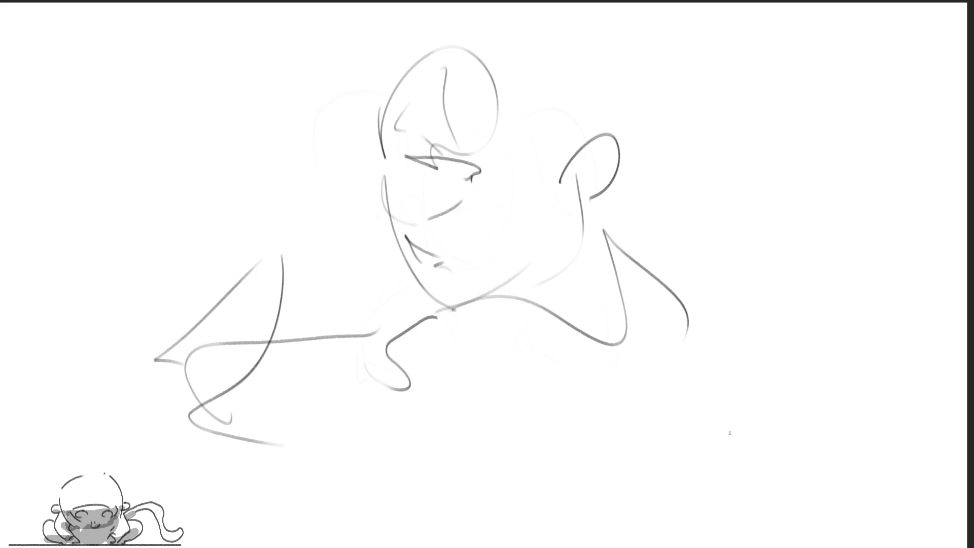
Add a looping stroke at right, the torso arc, and hair arcs above the head, redoing the curl as a zigzag.
{"action": "mouse_move", "coordinate": [634, 239]}
{"action": "left_mouse_down"}
{"action": "mouse_move", "coordinate": [651, 284]}
{"action": "mouse_move", "coordinate": [694, 251]}
{"action": "mouse_move", "coordinate": [947, 330]}
{"action": "left_mouse_up"}
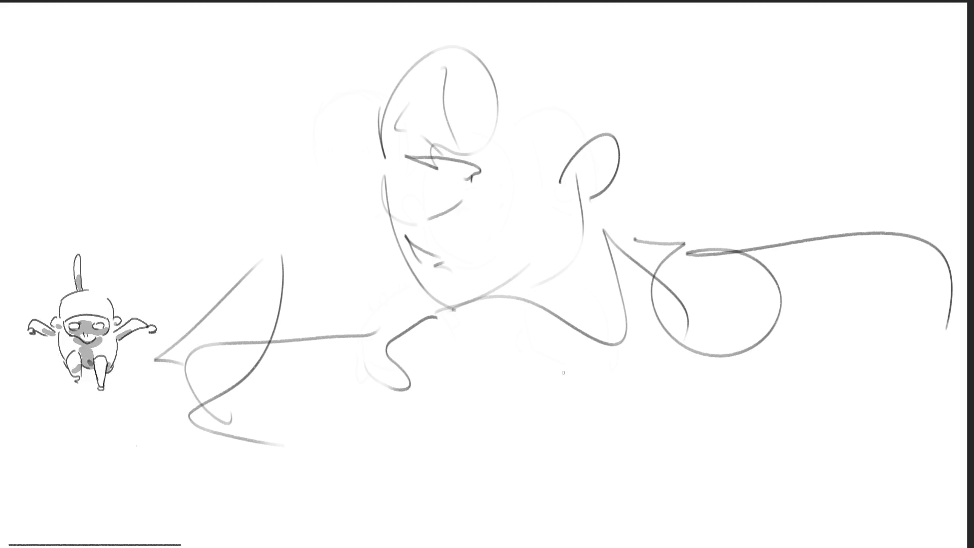
{"action": "mouse_move", "coordinate": [513, 318]}
{"action": "left_mouse_down"}
{"action": "mouse_move", "coordinate": [629, 336]}
{"action": "mouse_move", "coordinate": [529, 384]}
{"action": "mouse_move", "coordinate": [546, 547]}
{"action": "mouse_move", "coordinate": [769, 496]}
{"action": "left_mouse_up"}
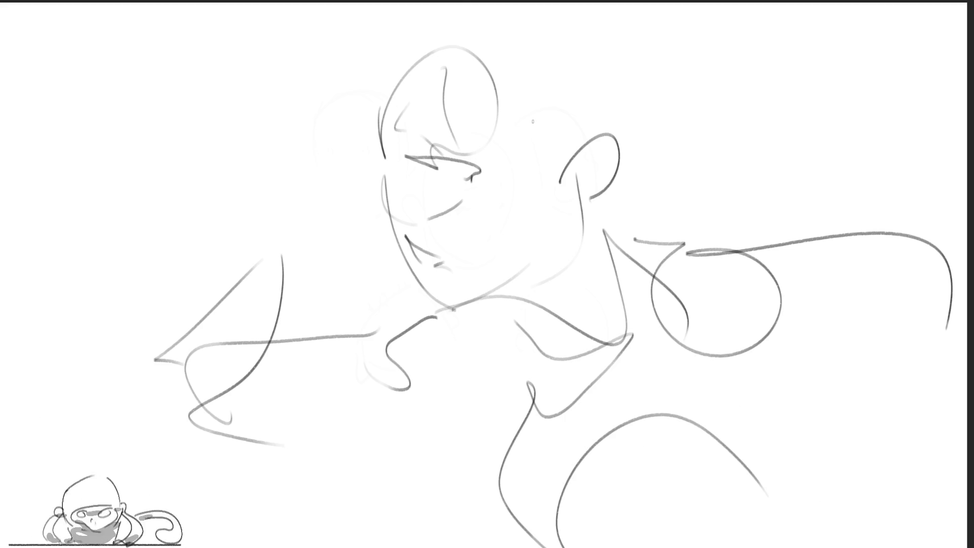
{"action": "left_click_drag", "start_coordinate": [372, 76], "coordinate": [466, 1]}
{"action": "mouse_move", "coordinate": [501, 68]}
{"action": "left_mouse_down"}
{"action": "mouse_move", "coordinate": [521, 71]}
{"action": "mouse_move", "coordinate": [548, 134]}
{"action": "left_mouse_up"}
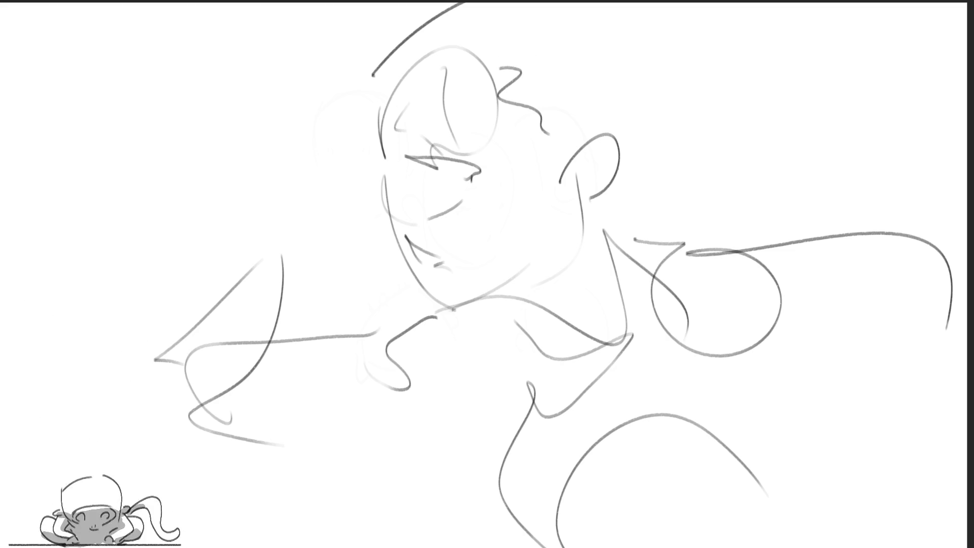
{"action": "key", "text": "ctrl+z"}
{"action": "mouse_move", "coordinate": [474, 53]}
{"action": "left_mouse_down"}
{"action": "mouse_move", "coordinate": [529, 79]}
{"action": "mouse_move", "coordinate": [558, 136]}
{"action": "left_mouse_up"}
Sweep a long hair strand out to the right with small marks at its tip.
{"action": "mouse_move", "coordinate": [586, 215]}
{"action": "left_mouse_down"}
{"action": "mouse_move", "coordinate": [821, 104]}
{"action": "mouse_move", "coordinate": [892, 155]}
{"action": "left_mouse_up"}
{"action": "left_click_drag", "start_coordinate": [905, 131], "coordinate": [893, 155]}
{"action": "left_click_drag", "start_coordinate": [900, 84], "coordinate": [904, 95]}
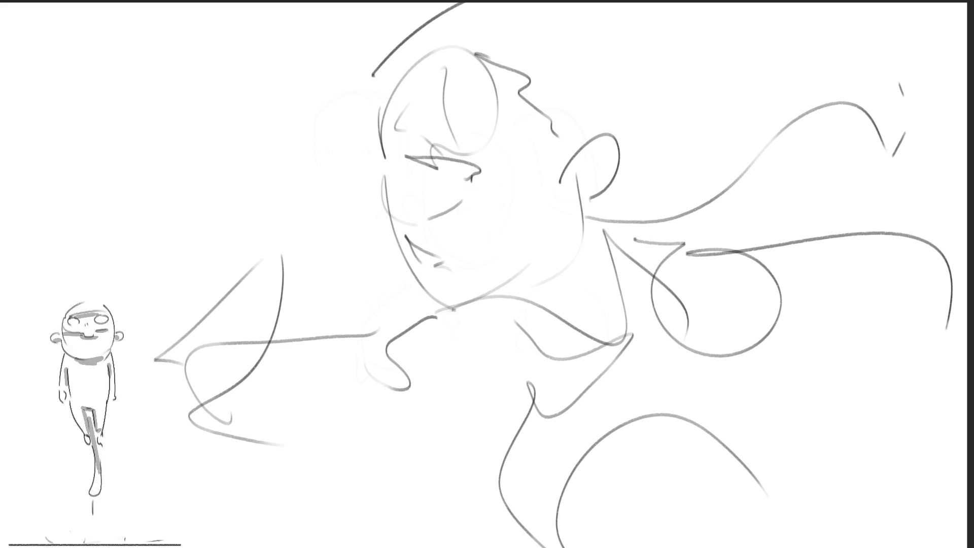
Refine the face with eye and cheek lines, a forehead stroke, the left jawline and head outline.
{"action": "mouse_move", "coordinate": [395, 162]}
{"action": "left_mouse_down"}
{"action": "mouse_move", "coordinate": [432, 182]}
{"action": "mouse_move", "coordinate": [436, 198]}
{"action": "mouse_move", "coordinate": [379, 178]}
{"action": "mouse_move", "coordinate": [421, 285]}
{"action": "left_mouse_up"}
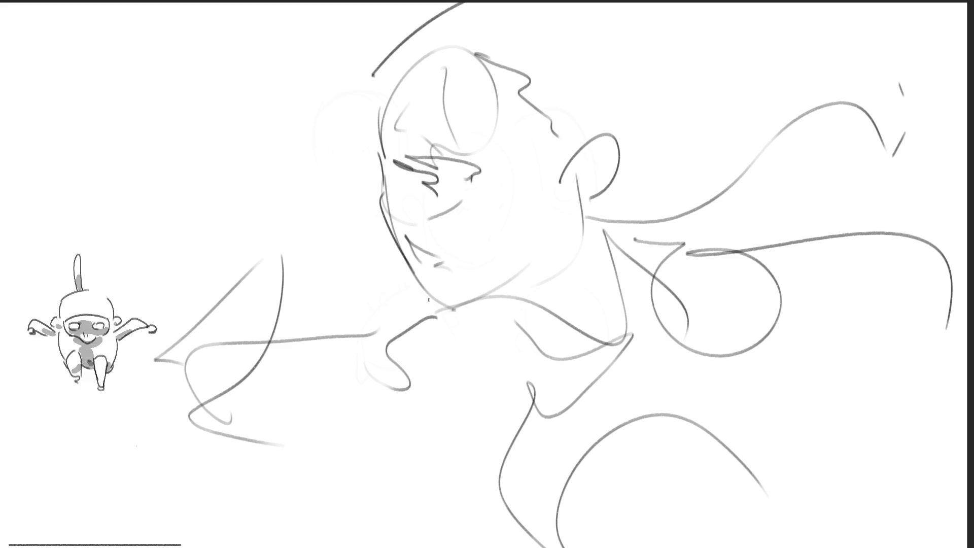
{"action": "left_click_drag", "start_coordinate": [396, 124], "coordinate": [420, 118]}
{"action": "mouse_move", "coordinate": [393, 245]}
{"action": "left_mouse_down"}
{"action": "mouse_move", "coordinate": [414, 278]}
{"action": "mouse_move", "coordinate": [477, 306]}
{"action": "left_mouse_up"}
{"action": "left_click_drag", "start_coordinate": [379, 147], "coordinate": [381, 163]}
{"action": "mouse_move", "coordinate": [385, 76]}
{"action": "left_mouse_down"}
{"action": "mouse_move", "coordinate": [373, 148]}
{"action": "mouse_move", "coordinate": [397, 116]}
{"action": "mouse_move", "coordinate": [416, 22]}
{"action": "mouse_move", "coordinate": [442, 3]}
{"action": "mouse_move", "coordinate": [507, 119]}
{"action": "mouse_move", "coordinate": [554, 156]}
{"action": "mouse_move", "coordinate": [610, 150]}
{"action": "mouse_move", "coordinate": [563, 198]}
{"action": "left_mouse_up"}
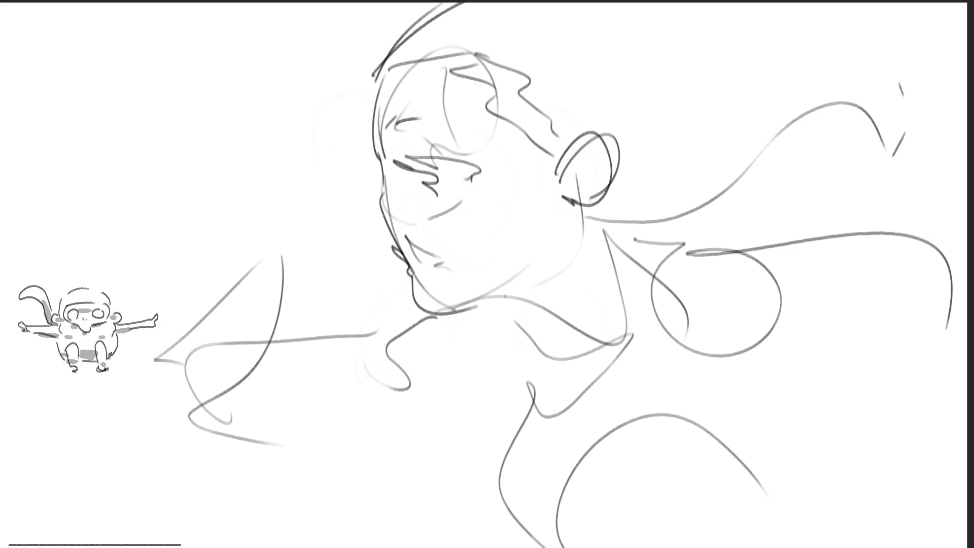
Redraw the neck and shoulder, with the shoulder as a loop, after undoing the first attempt.
{"action": "mouse_move", "coordinate": [472, 303]}
{"action": "left_mouse_down"}
{"action": "mouse_move", "coordinate": [560, 323]}
{"action": "mouse_move", "coordinate": [605, 260]}
{"action": "mouse_move", "coordinate": [609, 413]}
{"action": "left_mouse_up"}
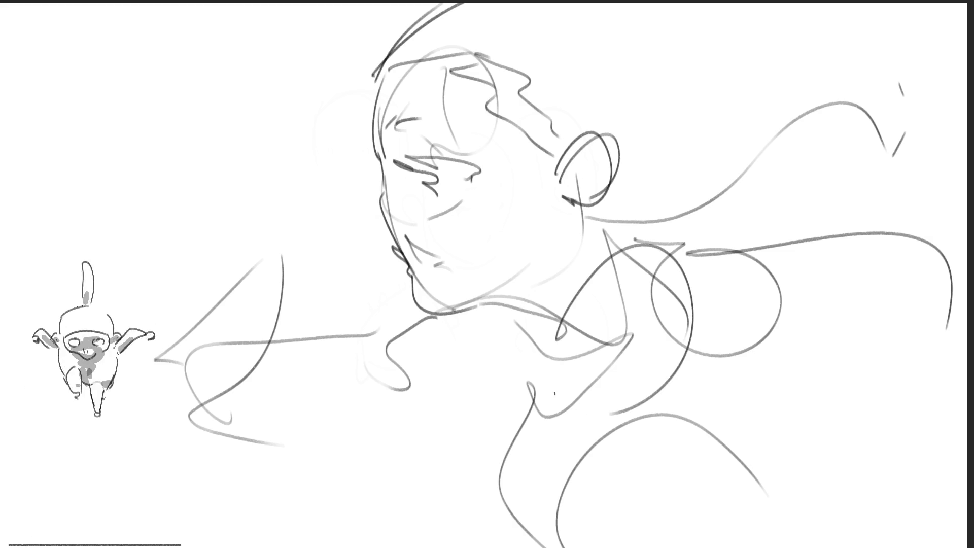
{"action": "key", "text": "ctrl+z"}
{"action": "mouse_move", "coordinate": [554, 355]}
{"action": "left_mouse_down"}
{"action": "mouse_move", "coordinate": [637, 231]}
{"action": "mouse_move", "coordinate": [694, 405]}
{"action": "left_mouse_up"}
{"action": "mouse_move", "coordinate": [483, 309]}
{"action": "left_mouse_down"}
{"action": "mouse_move", "coordinate": [562, 327]}
{"action": "mouse_move", "coordinate": [424, 497]}
{"action": "mouse_move", "coordinate": [652, 545]}
{"action": "left_mouse_up"}
{"action": "scroll", "coordinate": [425, 485], "scroll_direction": "up", "scroll_amount": 1}
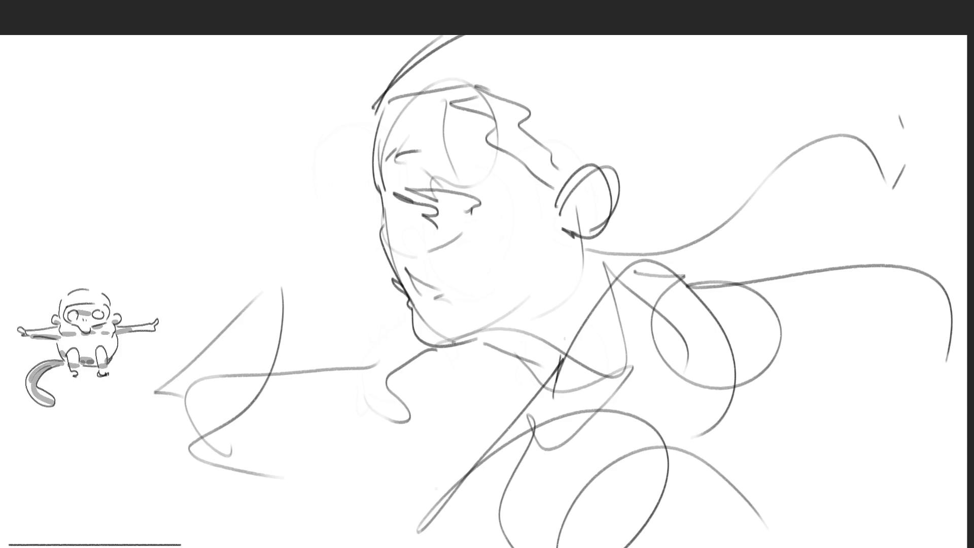
{"action": "scroll", "coordinate": [484, 276], "scroll_direction": "down", "scroll_amount": 1}
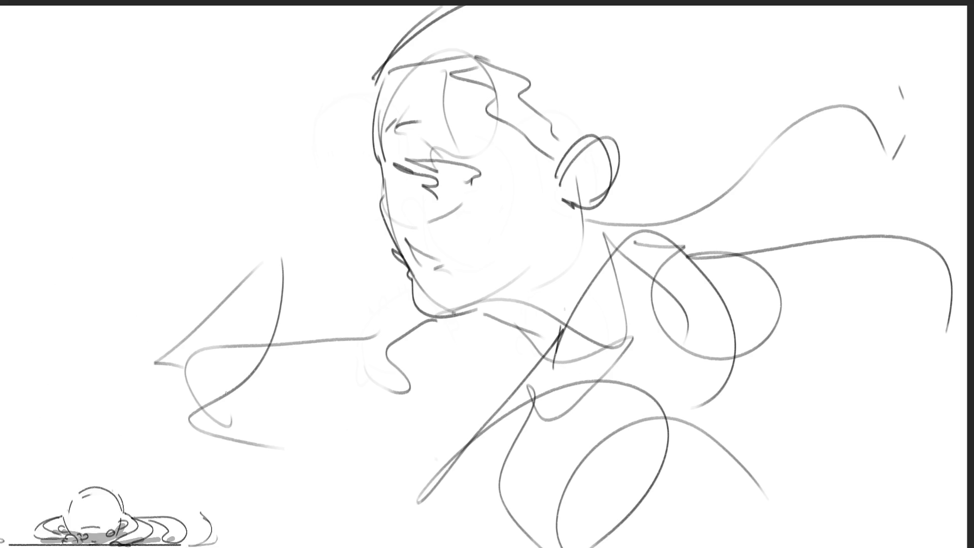
Sketch the left hand and arm strokes, a diagonal torso line and a long curve down the back.
{"action": "mouse_move", "coordinate": [139, 443]}
{"action": "left_mouse_down"}
{"action": "mouse_move", "coordinate": [230, 400]}
{"action": "mouse_move", "coordinate": [163, 486]}
{"action": "left_mouse_up"}
{"action": "mouse_move", "coordinate": [224, 408]}
{"action": "left_mouse_down"}
{"action": "mouse_move", "coordinate": [226, 373]}
{"action": "mouse_move", "coordinate": [375, 492]}
{"action": "mouse_move", "coordinate": [251, 535]}
{"action": "left_mouse_up"}
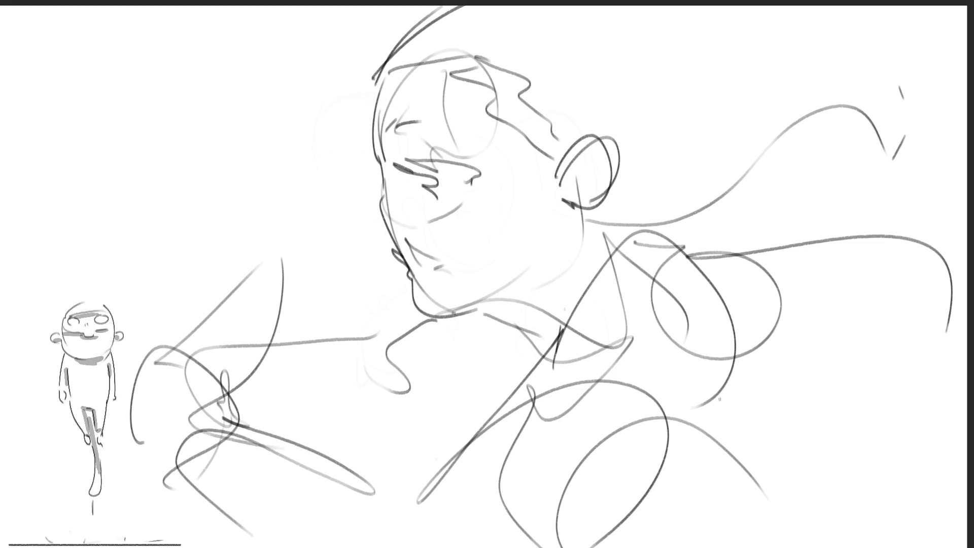
{"action": "left_click_drag", "start_coordinate": [720, 399], "coordinate": [564, 547]}
{"action": "mouse_move", "coordinate": [693, 256]}
{"action": "left_mouse_down"}
{"action": "mouse_move", "coordinate": [708, 263]}
{"action": "mouse_move", "coordinate": [832, 518]}
{"action": "mouse_move", "coordinate": [920, 521]}
{"action": "left_mouse_up"}
Redo a stroke on the figure's right side and add a hair strand curling to the top right.
{"action": "mouse_move", "coordinate": [777, 293]}
{"action": "left_mouse_down"}
{"action": "mouse_move", "coordinate": [865, 388]}
{"action": "mouse_move", "coordinate": [812, 236]}
{"action": "mouse_move", "coordinate": [944, 179]}
{"action": "left_mouse_up"}
{"action": "key", "text": "ctrl+z"}
{"action": "mouse_move", "coordinate": [719, 210]}
{"action": "left_mouse_down"}
{"action": "mouse_move", "coordinate": [818, 324]}
{"action": "mouse_move", "coordinate": [937, 187]}
{"action": "left_mouse_up"}
{"action": "mouse_move", "coordinate": [589, 222]}
{"action": "left_mouse_down"}
{"action": "mouse_move", "coordinate": [712, 212]}
{"action": "mouse_move", "coordinate": [950, 76]}
{"action": "mouse_move", "coordinate": [921, 35]}
{"action": "left_mouse_up"}
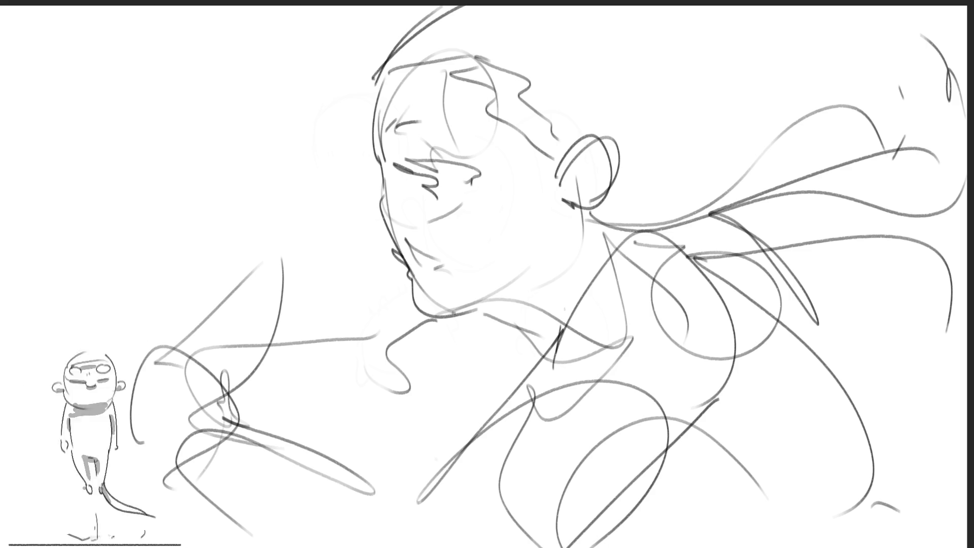
Refine the eye, face profile and lips, undoing stray marks along the way.
{"action": "left_click_drag", "start_coordinate": [442, 172], "coordinate": [456, 189]}
{"action": "left_click_drag", "start_coordinate": [418, 162], "coordinate": [448, 178]}
{"action": "left_click_drag", "start_coordinate": [397, 134], "coordinate": [430, 118]}
{"action": "left_click_drag", "start_coordinate": [384, 75], "coordinate": [384, 203]}
{"action": "key", "text": "ctrl+z"}
{"action": "key", "text": "ctrl+z"}
{"action": "mouse_move", "coordinate": [391, 121]}
{"action": "left_mouse_down"}
{"action": "mouse_move", "coordinate": [400, 114]}
{"action": "mouse_move", "coordinate": [384, 183]}
{"action": "mouse_move", "coordinate": [400, 254]}
{"action": "mouse_move", "coordinate": [431, 292]}
{"action": "left_mouse_up"}
{"action": "left_click_drag", "start_coordinate": [457, 177], "coordinate": [463, 185]}
{"action": "key", "text": "ctrl+z"}
{"action": "key", "text": "ctrl+z"}
{"action": "mouse_move", "coordinate": [385, 170]}
{"action": "left_mouse_down"}
{"action": "mouse_move", "coordinate": [414, 279]}
{"action": "mouse_move", "coordinate": [412, 261]}
{"action": "mouse_move", "coordinate": [425, 278]}
{"action": "left_mouse_up"}
Add a neck line, flowing hair strands, the back line and diagonal lower-torso lines.
{"action": "left_click_drag", "start_coordinate": [918, 109], "coordinate": [555, 317]}
{"action": "left_click_drag", "start_coordinate": [414, 307], "coordinate": [607, 408]}
{"action": "left_click_drag", "start_coordinate": [767, 302], "coordinate": [872, 462]}
{"action": "left_click_drag", "start_coordinate": [636, 398], "coordinate": [770, 510]}
{"action": "left_click_drag", "start_coordinate": [840, 409], "coordinate": [922, 523]}
{"action": "left_click_drag", "start_coordinate": [753, 485], "coordinate": [683, 547]}
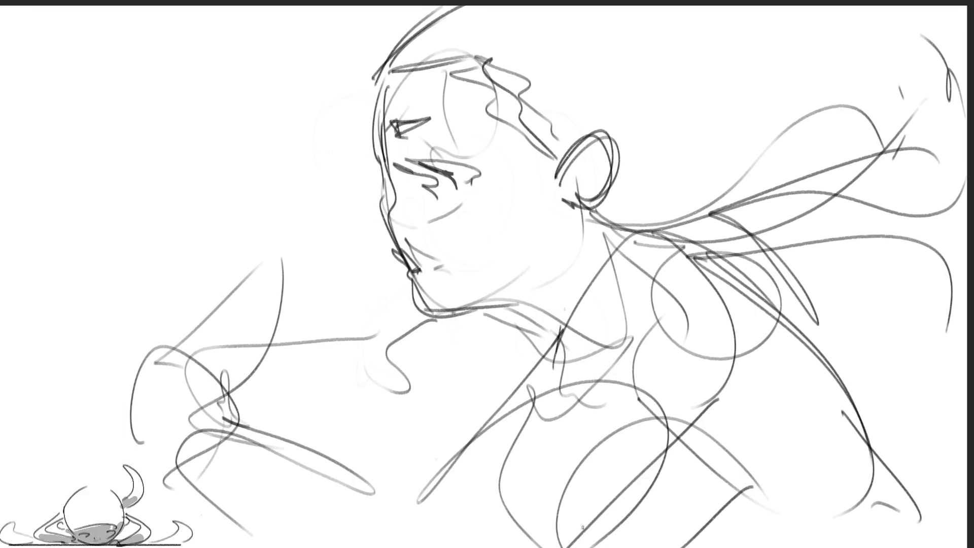
Redraw a longer line below the chin, a curve across the chest, and lower-torso strokes.
{"action": "left_click_drag", "start_coordinate": [501, 315], "coordinate": [513, 376]}
{"action": "key", "text": "ctrl+z"}
{"action": "mouse_move", "coordinate": [502, 313]}
{"action": "left_mouse_down"}
{"action": "mouse_move", "coordinate": [527, 382]}
{"action": "mouse_move", "coordinate": [474, 534]}
{"action": "left_mouse_up"}
{"action": "left_click_drag", "start_coordinate": [494, 475], "coordinate": [638, 418]}
{"action": "key", "text": "ctrl+z"}
{"action": "key", "text": "ctrl+z"}
{"action": "mouse_move", "coordinate": [550, 360]}
{"action": "left_mouse_down"}
{"action": "mouse_move", "coordinate": [452, 485]}
{"action": "mouse_move", "coordinate": [586, 400]}
{"action": "mouse_move", "coordinate": [467, 543]}
{"action": "left_mouse_up"}
{"action": "left_click_drag", "start_coordinate": [696, 497], "coordinate": [693, 530]}
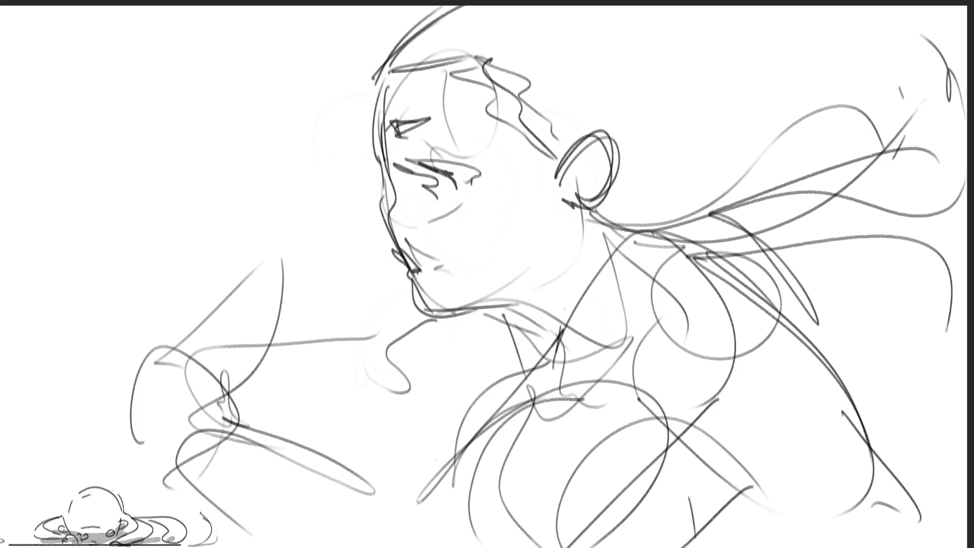
{"action": "key", "text": "ctrl+t"}
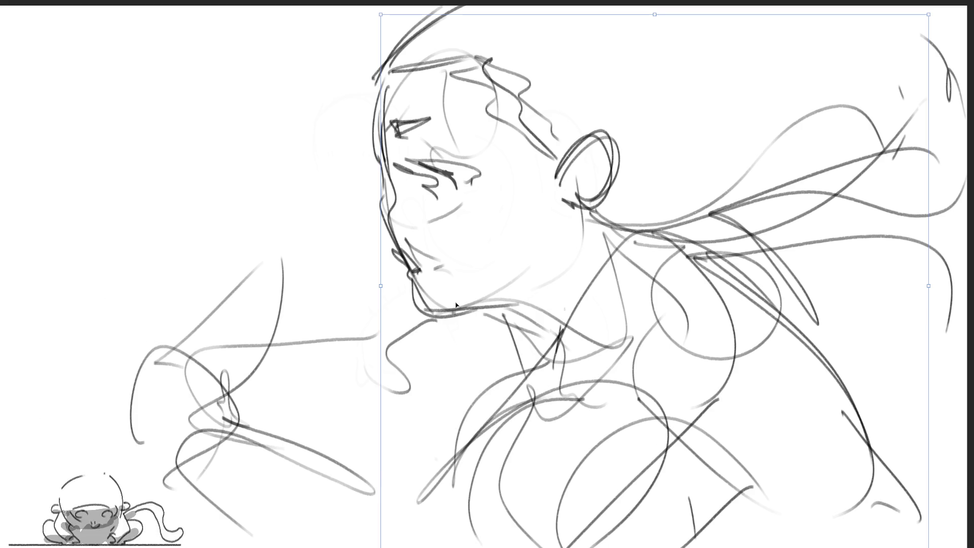
Move the selected head, hair and torso strokes slightly down and apply the transform.
{"action": "left_click_drag", "start_coordinate": [526, 229], "coordinate": [526, 245]}
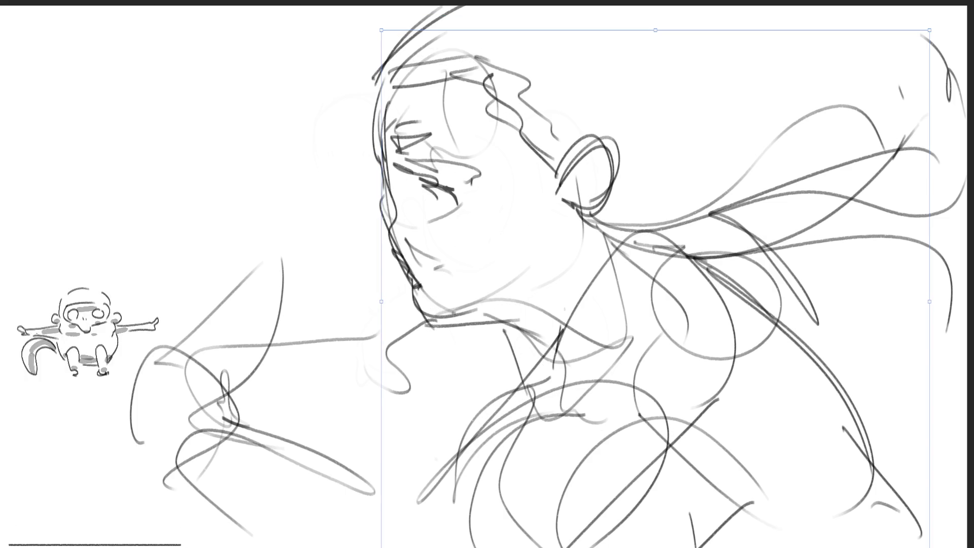
{"action": "key", "text": "Return"}
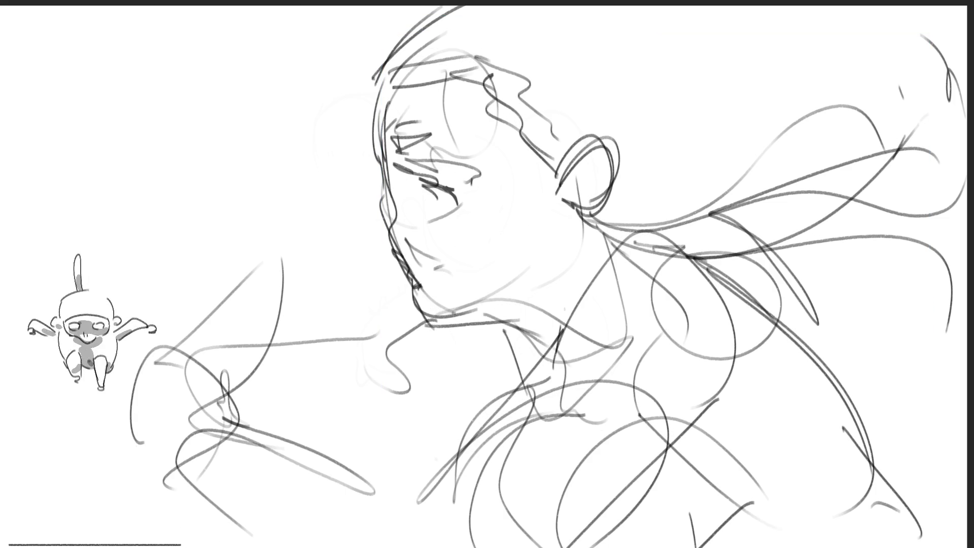
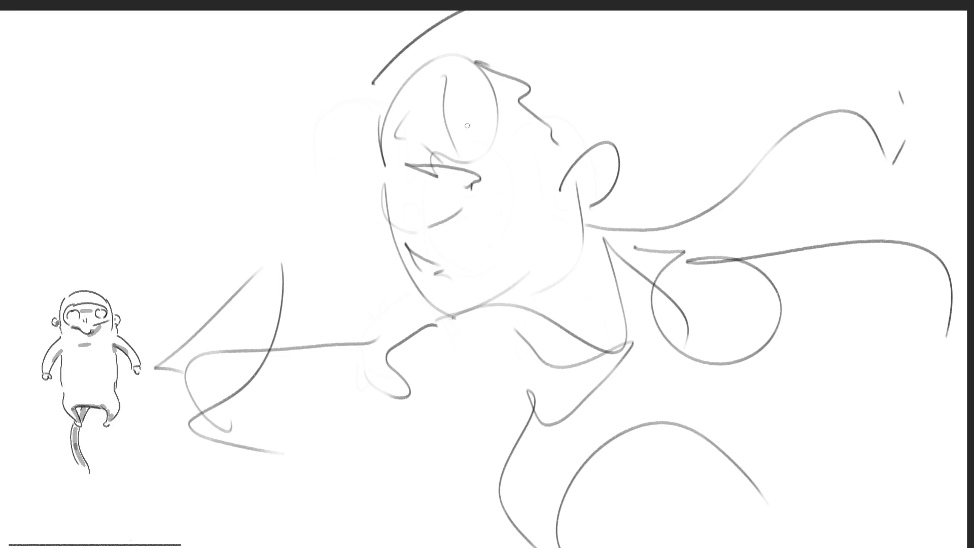
Erase part of the rough forehead stroke and lighten the faint mouth line, then shrink the brush.
{"action": "mouse_move", "coordinate": [445, 71]}
{"action": "left_mouse_down"}
{"action": "mouse_move", "coordinate": [465, 122]}
{"action": "mouse_move", "coordinate": [466, 100]}
{"action": "left_mouse_up"}
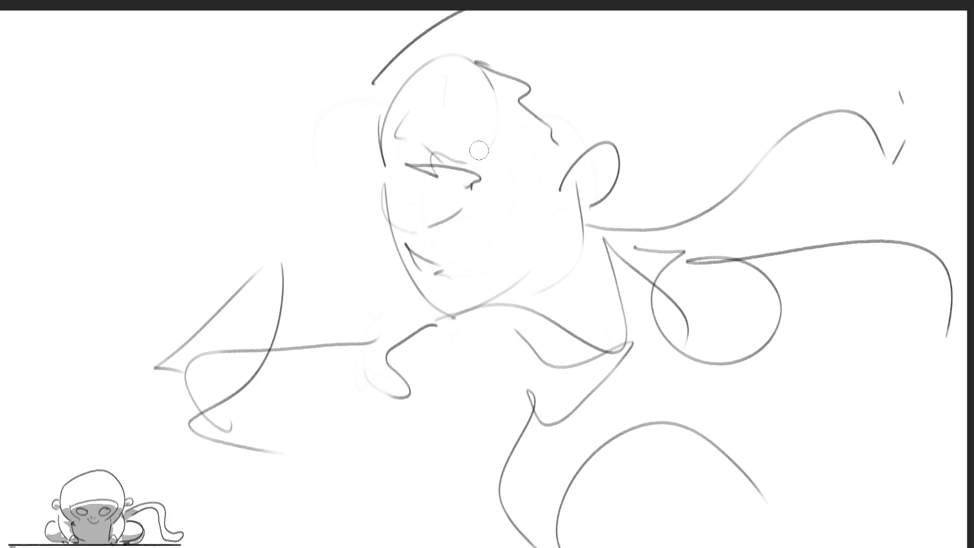
{"action": "mouse_move", "coordinate": [404, 225]}
{"action": "left_mouse_down"}
{"action": "mouse_move", "coordinate": [470, 218]}
{"action": "mouse_move", "coordinate": [497, 245]}
{"action": "left_mouse_up"}
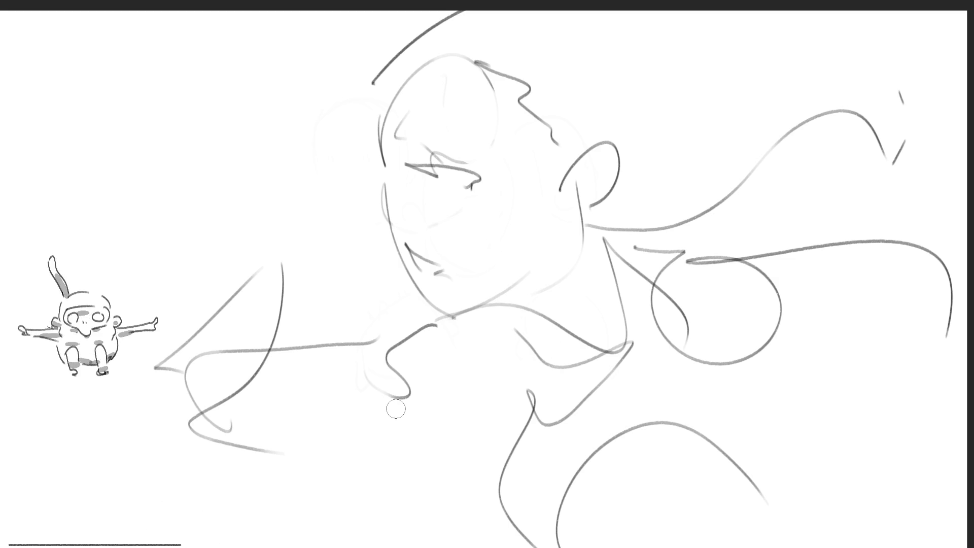
{"action": "key", "text": "bracketleft"}
{"action": "key", "text": "bracketleft"}
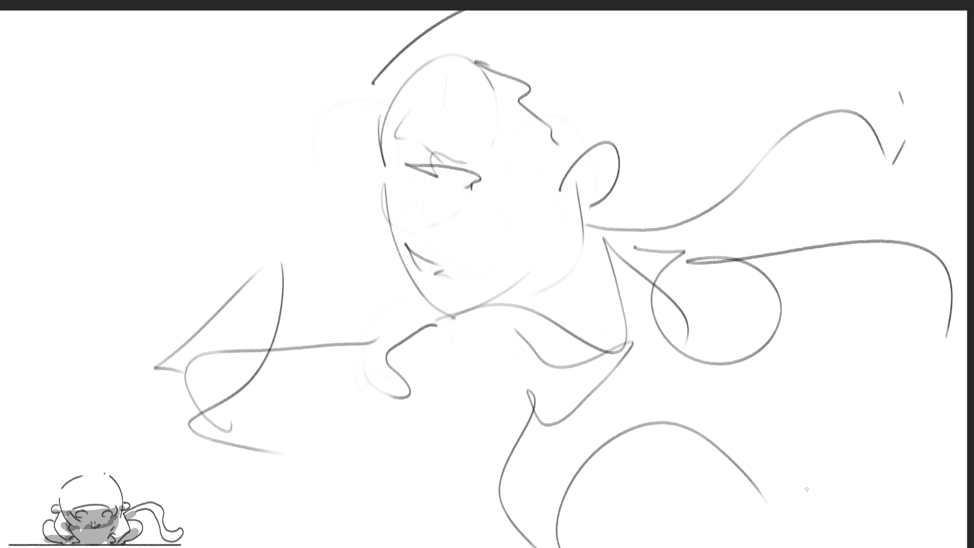
Extend the left arm into a fingered hand with a palm curve and a lower curve.
{"action": "mouse_move", "coordinate": [138, 293]}
{"action": "left_mouse_down"}
{"action": "mouse_move", "coordinate": [180, 274]}
{"action": "mouse_move", "coordinate": [195, 281]}
{"action": "mouse_move", "coordinate": [202, 263]}
{"action": "mouse_move", "coordinate": [224, 347]}
{"action": "mouse_move", "coordinate": [246, 357]}
{"action": "mouse_move", "coordinate": [236, 371]}
{"action": "left_mouse_up"}
{"action": "left_click_drag", "start_coordinate": [147, 328], "coordinate": [209, 326]}
{"action": "mouse_move", "coordinate": [146, 359]}
{"action": "left_mouse_down"}
{"action": "mouse_move", "coordinate": [173, 371]}
{"action": "mouse_move", "coordinate": [231, 370]}
{"action": "left_mouse_up"}
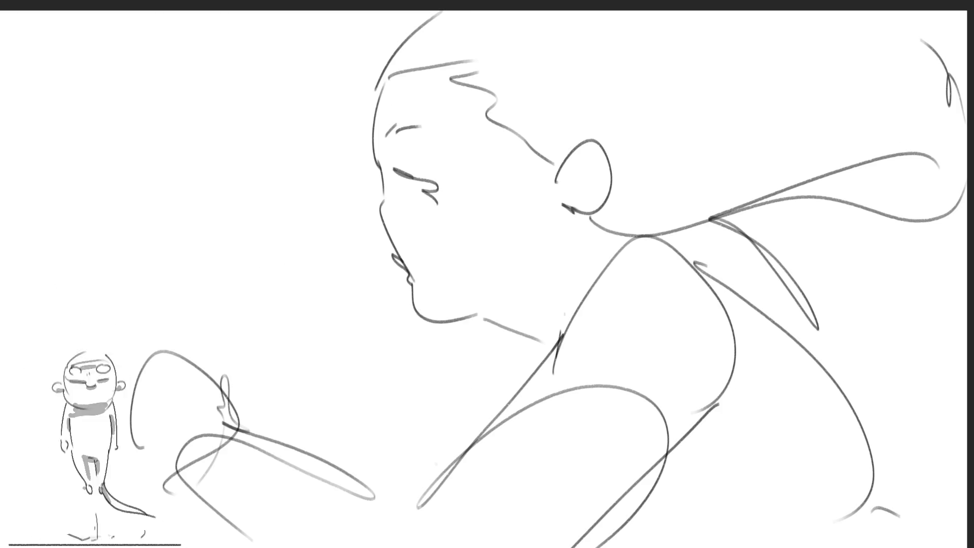
Pencil a crescent curve on the hand and outline its left side.
{"action": "left_click_drag", "start_coordinate": [232, 422], "coordinate": [189, 304]}
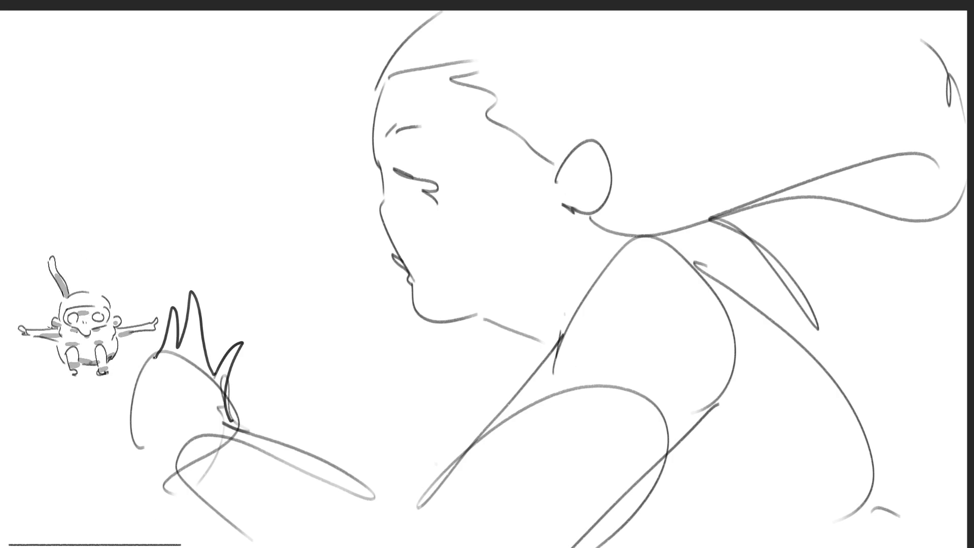
{"action": "left_click_drag", "start_coordinate": [147, 356], "coordinate": [173, 471]}
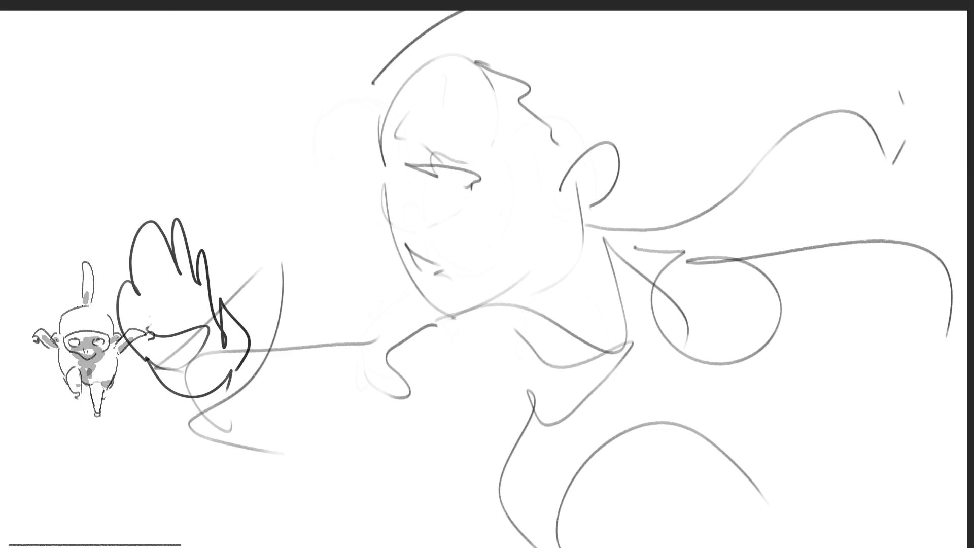
Add the eye's pupil, a nose hook, an eyebrow mark, a darker mouth line and ear curls.
{"action": "mouse_move", "coordinate": [462, 179]}
{"action": "left_mouse_down"}
{"action": "mouse_move", "coordinate": [467, 171]}
{"action": "mouse_move", "coordinate": [454, 166]}
{"action": "mouse_move", "coordinate": [478, 170]}
{"action": "mouse_move", "coordinate": [483, 179]}
{"action": "mouse_move", "coordinate": [472, 180]}
{"action": "mouse_move", "coordinate": [487, 172]}
{"action": "mouse_move", "coordinate": [454, 178]}
{"action": "mouse_move", "coordinate": [477, 179]}
{"action": "left_mouse_up"}
{"action": "left_click_drag", "start_coordinate": [383, 185], "coordinate": [386, 205]}
{"action": "mouse_move", "coordinate": [398, 123]}
{"action": "left_mouse_down"}
{"action": "mouse_move", "coordinate": [401, 135]}
{"action": "mouse_move", "coordinate": [428, 117]}
{"action": "left_mouse_up"}
{"action": "left_click_drag", "start_coordinate": [412, 252], "coordinate": [436, 263]}
{"action": "left_click_drag", "start_coordinate": [584, 174], "coordinate": [592, 192]}
{"action": "left_click_drag", "start_coordinate": [578, 175], "coordinate": [608, 152]}
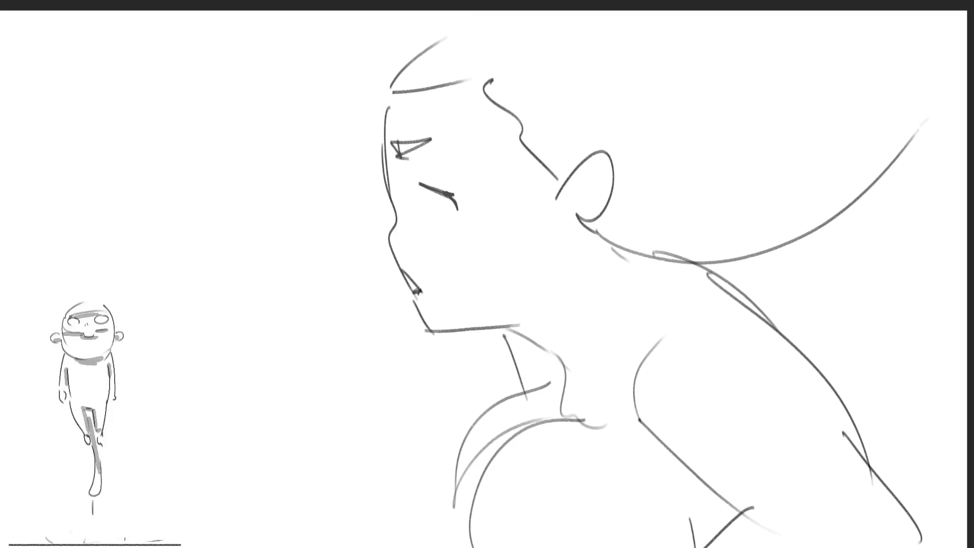
Darken the eyelid, add lashes, the far eye's top line and a lip stroke, then undo the lashes and far-eye line.
{"action": "left_click_drag", "start_coordinate": [443, 192], "coordinate": [449, 211]}
{"action": "mouse_move", "coordinate": [445, 195]}
{"action": "left_mouse_down"}
{"action": "mouse_move", "coordinate": [469, 204]}
{"action": "mouse_move", "coordinate": [448, 217]}
{"action": "left_mouse_up"}
{"action": "left_click_drag", "start_coordinate": [420, 186], "coordinate": [462, 196]}
{"action": "left_click_drag", "start_coordinate": [394, 142], "coordinate": [448, 140]}
{"action": "left_click_drag", "start_coordinate": [404, 273], "coordinate": [419, 291]}
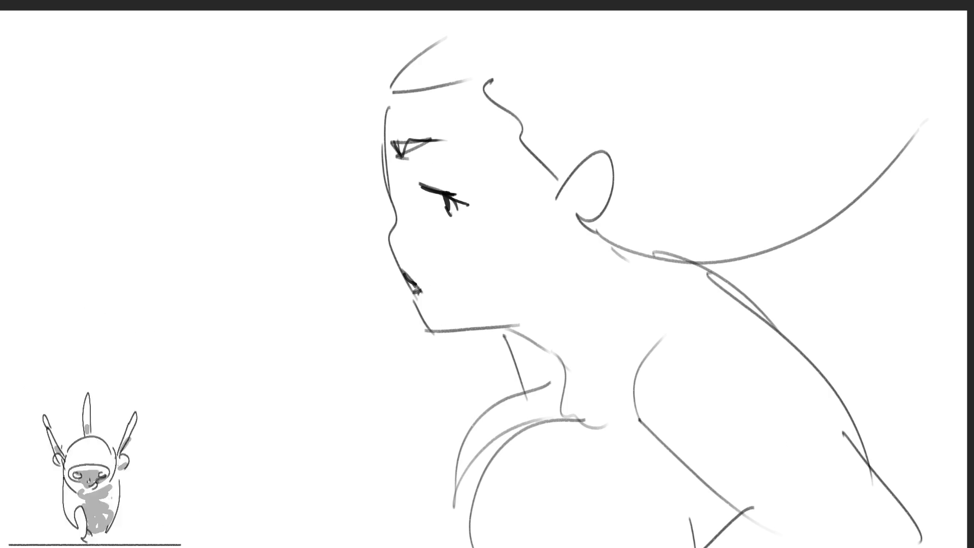
{"action": "key", "text": "ctrl+z"}
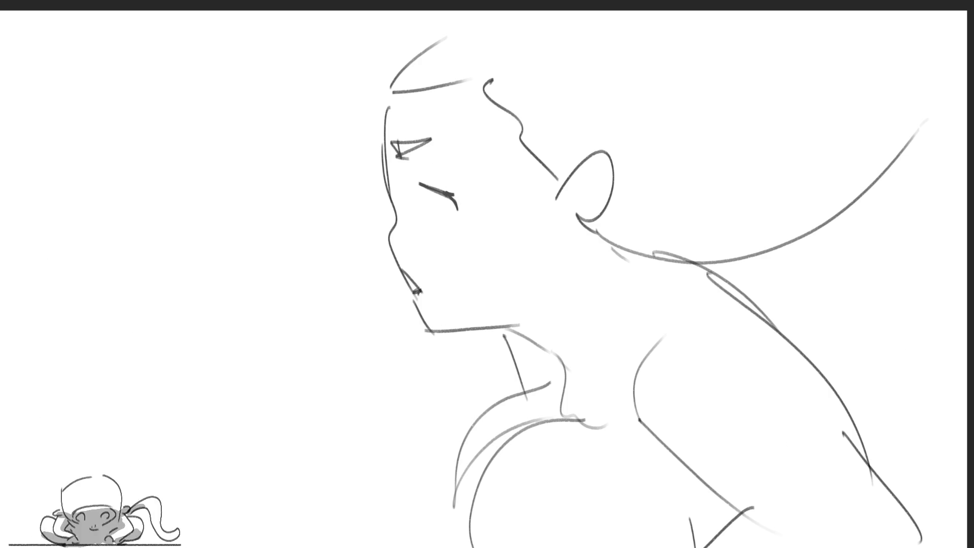
Re-ink the near eye's upper lid, a short dark lip stroke and a curve inside the ear.
{"action": "mouse_move", "coordinate": [392, 143]}
{"action": "left_mouse_down"}
{"action": "mouse_move", "coordinate": [399, 154]}
{"action": "mouse_move", "coordinate": [443, 144]}
{"action": "mouse_move", "coordinate": [436, 189]}
{"action": "mouse_move", "coordinate": [452, 208]}
{"action": "mouse_move", "coordinate": [469, 202]}
{"action": "left_mouse_up"}
{"action": "left_click_drag", "start_coordinate": [403, 270], "coordinate": [411, 282]}
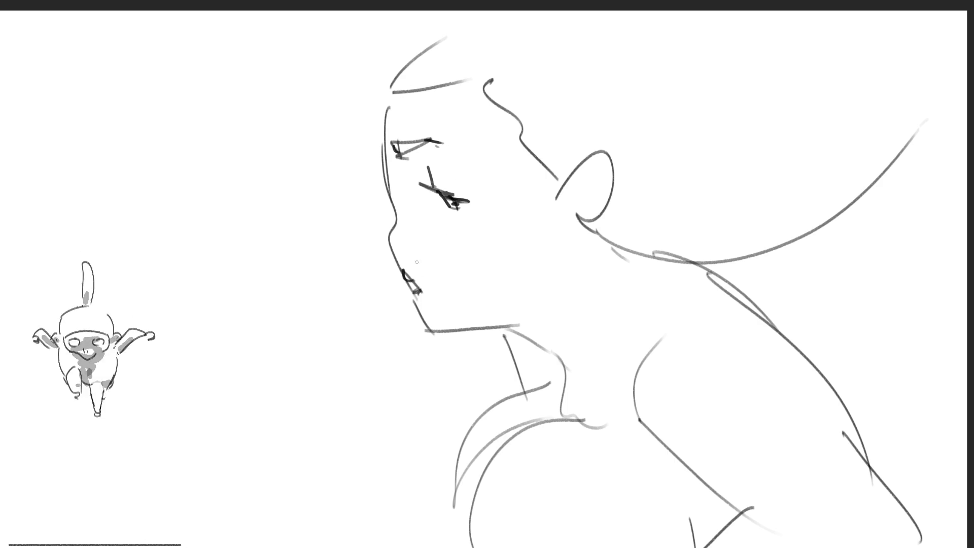
{"action": "mouse_move", "coordinate": [583, 207]}
{"action": "left_mouse_down"}
{"action": "mouse_move", "coordinate": [573, 176]}
{"action": "mouse_move", "coordinate": [600, 163]}
{"action": "left_mouse_up"}
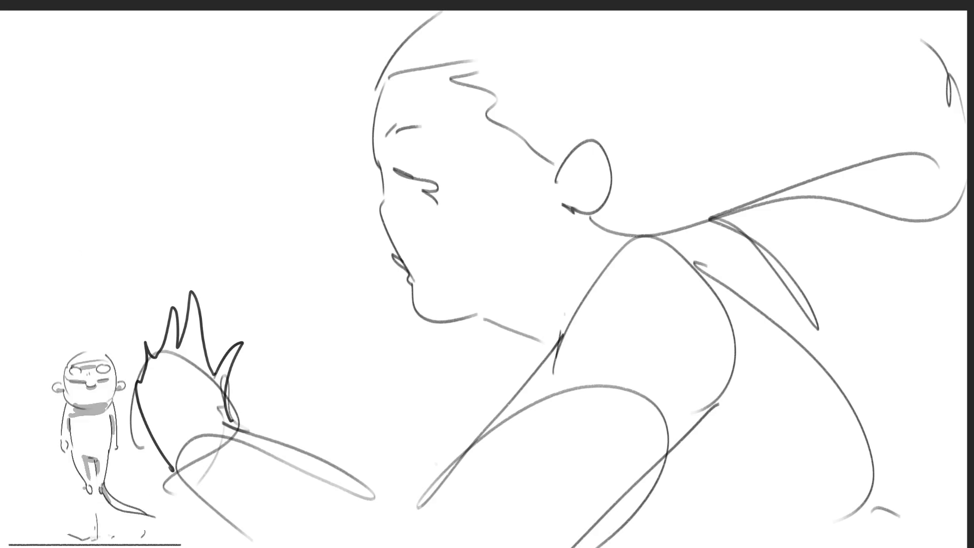
Fill the eye gaps, add an eyebrow, S-shaped lips and inner-ear hook, then play the animation.
{"action": "mouse_move", "coordinate": [404, 173]}
{"action": "left_mouse_down"}
{"action": "mouse_move", "coordinate": [424, 201]}
{"action": "mouse_move", "coordinate": [416, 186]}
{"action": "left_mouse_up"}
{"action": "left_click_drag", "start_coordinate": [380, 139], "coordinate": [406, 124]}
{"action": "mouse_move", "coordinate": [399, 253]}
{"action": "left_mouse_down"}
{"action": "mouse_move", "coordinate": [389, 259]}
{"action": "mouse_move", "coordinate": [401, 275]}
{"action": "left_mouse_up"}
{"action": "mouse_move", "coordinate": [561, 184]}
{"action": "left_mouse_down"}
{"action": "mouse_move", "coordinate": [569, 200]}
{"action": "mouse_move", "coordinate": [592, 155]}
{"action": "left_mouse_up"}
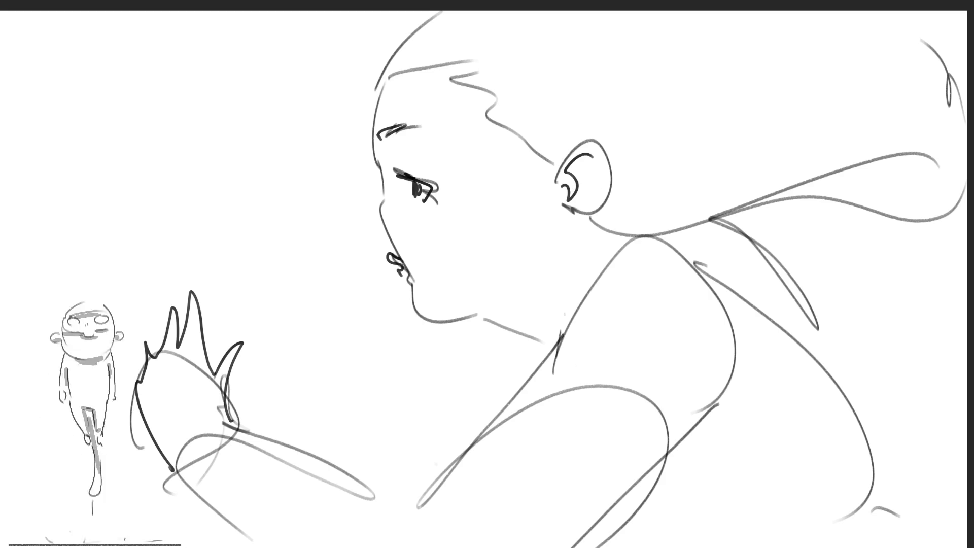
{"action": "key", "text": "space"}
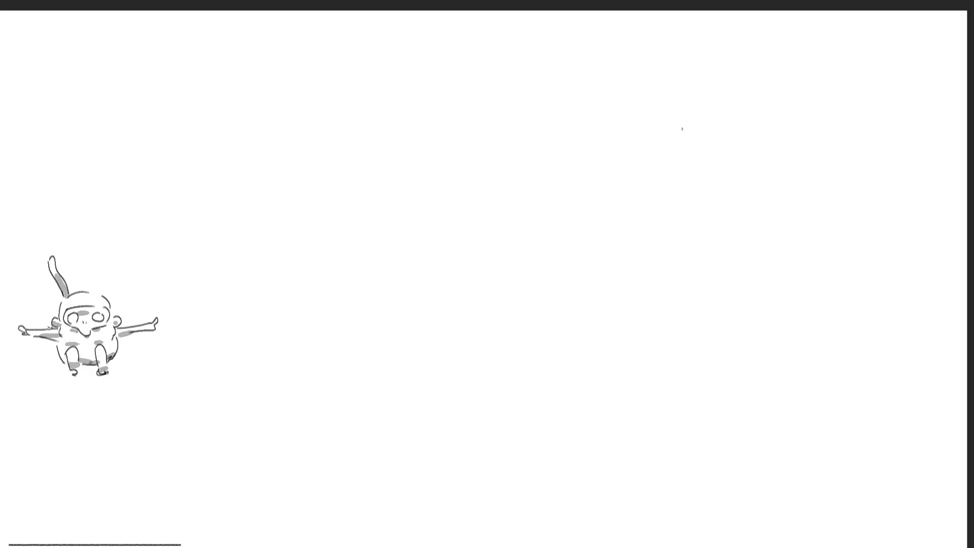
Sketch the figure's oval head, body outline, arms, shoulder and hip lines at top right.
{"action": "mouse_move", "coordinate": [697, 94]}
{"action": "left_mouse_down"}
{"action": "mouse_move", "coordinate": [726, 117]}
{"action": "mouse_move", "coordinate": [722, 98]}
{"action": "left_mouse_up"}
{"action": "mouse_move", "coordinate": [708, 63]}
{"action": "left_mouse_down"}
{"action": "mouse_move", "coordinate": [735, 94]}
{"action": "mouse_move", "coordinate": [718, 149]}
{"action": "mouse_move", "coordinate": [733, 154]}
{"action": "mouse_move", "coordinate": [687, 165]}
{"action": "mouse_move", "coordinate": [761, 152]}
{"action": "mouse_move", "coordinate": [737, 180]}
{"action": "mouse_move", "coordinate": [708, 183]}
{"action": "mouse_move", "coordinate": [733, 236]}
{"action": "mouse_move", "coordinate": [743, 183]}
{"action": "mouse_move", "coordinate": [705, 216]}
{"action": "mouse_move", "coordinate": [743, 347]}
{"action": "mouse_move", "coordinate": [750, 341]}
{"action": "mouse_move", "coordinate": [766, 360]}
{"action": "left_mouse_up"}
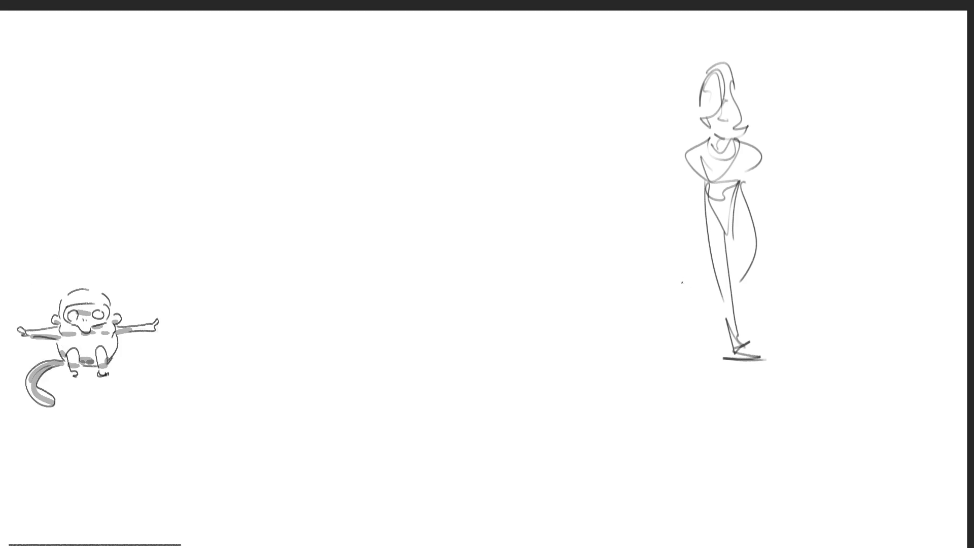
{"action": "mouse_move", "coordinate": [681, 303]}
{"action": "left_mouse_down"}
{"action": "mouse_move", "coordinate": [678, 259]}
{"action": "mouse_move", "coordinate": [695, 247]}
{"action": "left_mouse_up"}
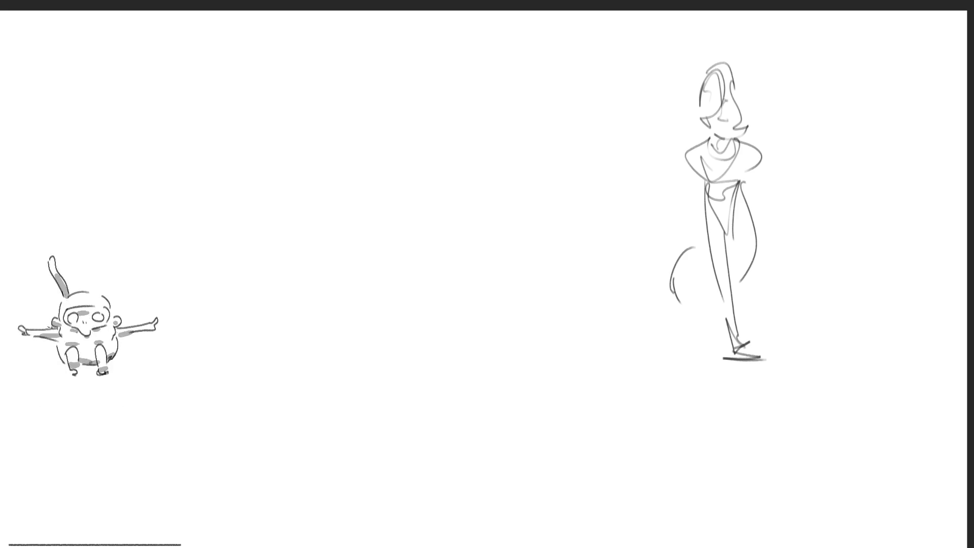
{"action": "mouse_move", "coordinate": [676, 293]}
{"action": "left_mouse_down"}
{"action": "mouse_move", "coordinate": [667, 224]}
{"action": "mouse_move", "coordinate": [677, 256]}
{"action": "mouse_move", "coordinate": [689, 160]}
{"action": "mouse_move", "coordinate": [688, 243]}
{"action": "mouse_move", "coordinate": [724, 256]}
{"action": "left_mouse_up"}
{"action": "left_click_drag", "start_coordinate": [742, 144], "coordinate": [717, 254]}
{"action": "left_click_drag", "start_coordinate": [679, 158], "coordinate": [667, 231]}
{"action": "left_click_drag", "start_coordinate": [693, 130], "coordinate": [688, 161]}
{"action": "left_click_drag", "start_coordinate": [728, 188], "coordinate": [720, 216]}
Draw the bent legs with thigh, calves and feet, plus a ground line and triangular base.
{"action": "mouse_move", "coordinate": [675, 295]}
{"action": "left_mouse_down"}
{"action": "mouse_move", "coordinate": [725, 290]}
{"action": "mouse_move", "coordinate": [701, 307]}
{"action": "mouse_move", "coordinate": [723, 315]}
{"action": "left_mouse_up"}
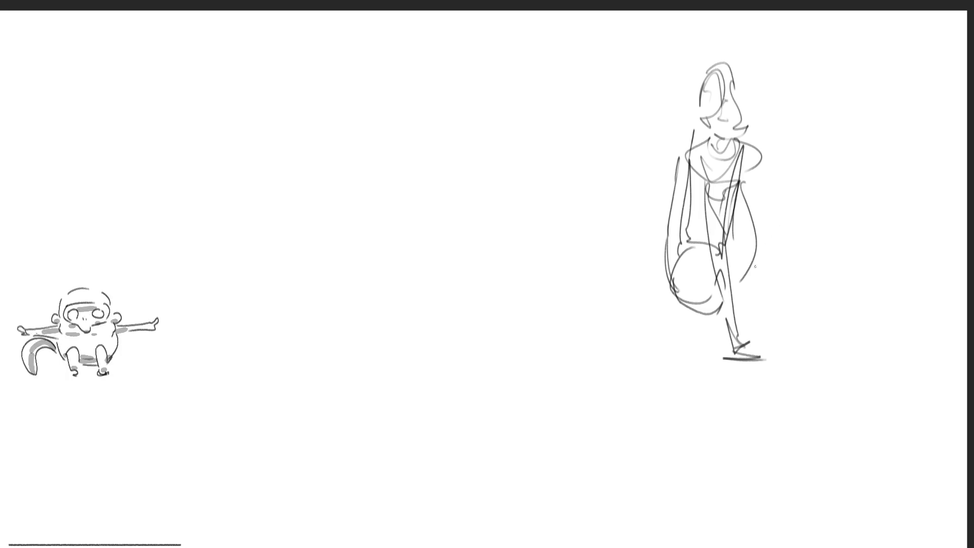
{"action": "left_click_drag", "start_coordinate": [667, 290], "coordinate": [701, 367]}
{"action": "mouse_move", "coordinate": [680, 324]}
{"action": "left_mouse_down"}
{"action": "mouse_move", "coordinate": [708, 366]}
{"action": "mouse_move", "coordinate": [724, 370]}
{"action": "left_mouse_up"}
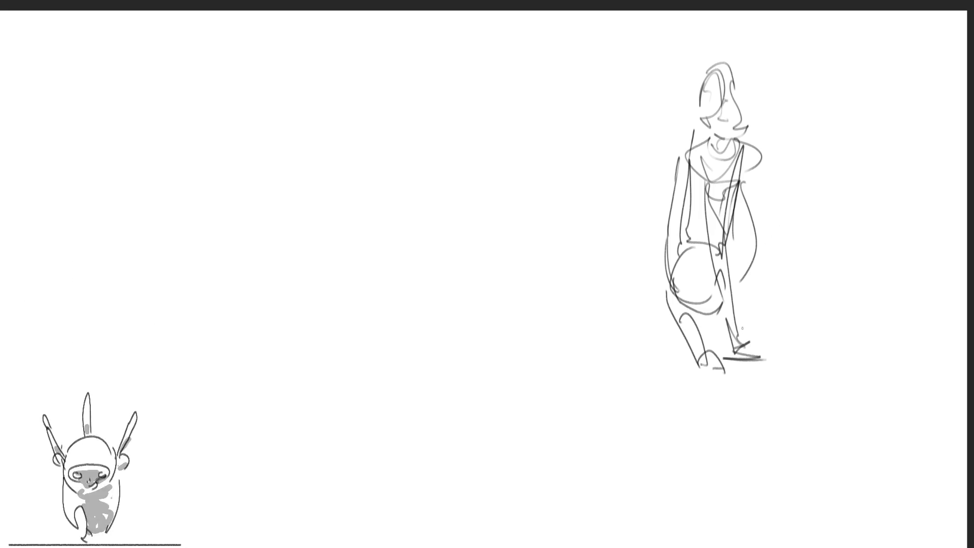
{"action": "mouse_move", "coordinate": [739, 278]}
{"action": "left_mouse_down"}
{"action": "mouse_move", "coordinate": [762, 311]}
{"action": "mouse_move", "coordinate": [743, 350]}
{"action": "left_mouse_up"}
{"action": "left_click_drag", "start_coordinate": [722, 316], "coordinate": [741, 364]}
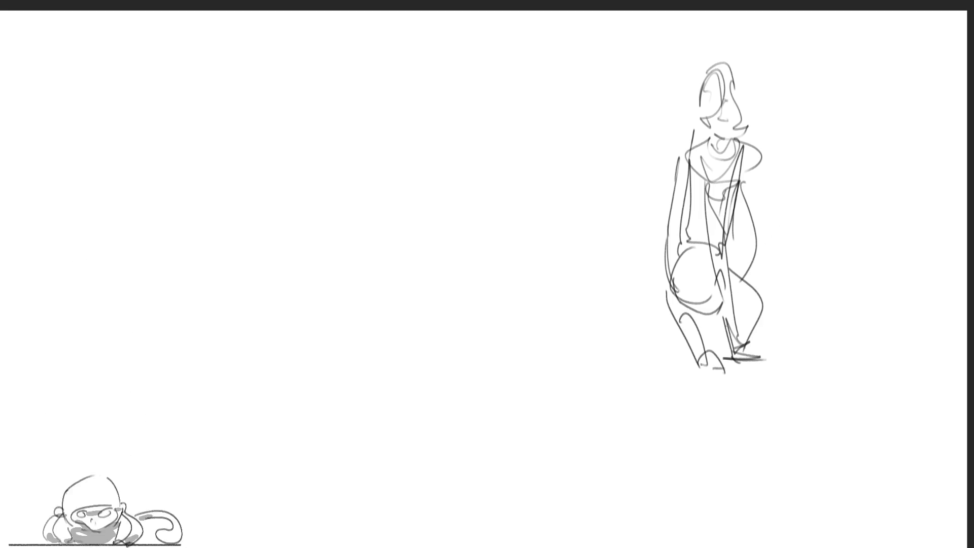
{"action": "mouse_move", "coordinate": [722, 254]}
{"action": "left_mouse_down"}
{"action": "mouse_move", "coordinate": [790, 297]}
{"action": "mouse_move", "coordinate": [760, 335]}
{"action": "left_mouse_up"}
{"action": "left_click_drag", "start_coordinate": [792, 348], "coordinate": [757, 350]}
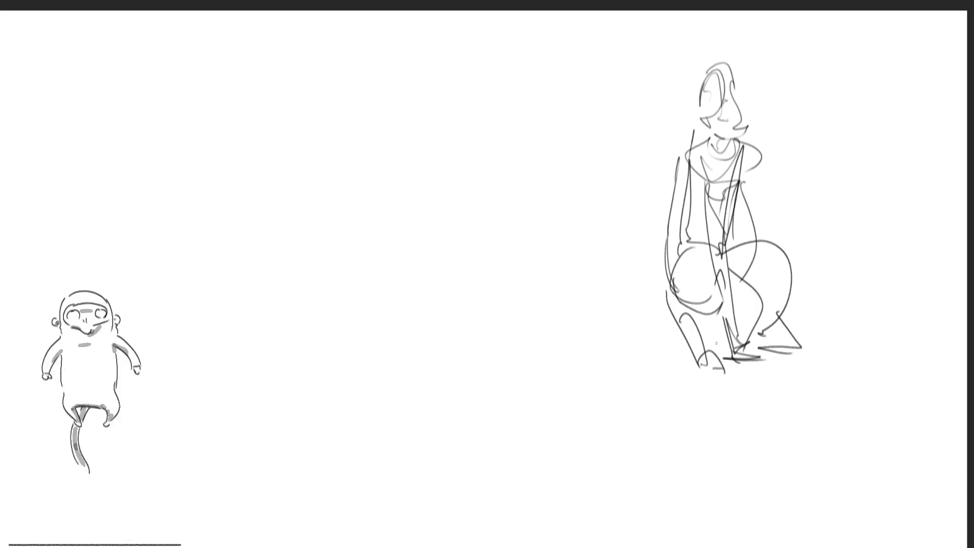
{"action": "mouse_move", "coordinate": [670, 301]}
{"action": "left_mouse_down"}
{"action": "mouse_move", "coordinate": [707, 350]}
{"action": "mouse_move", "coordinate": [724, 352]}
{"action": "left_mouse_up"}
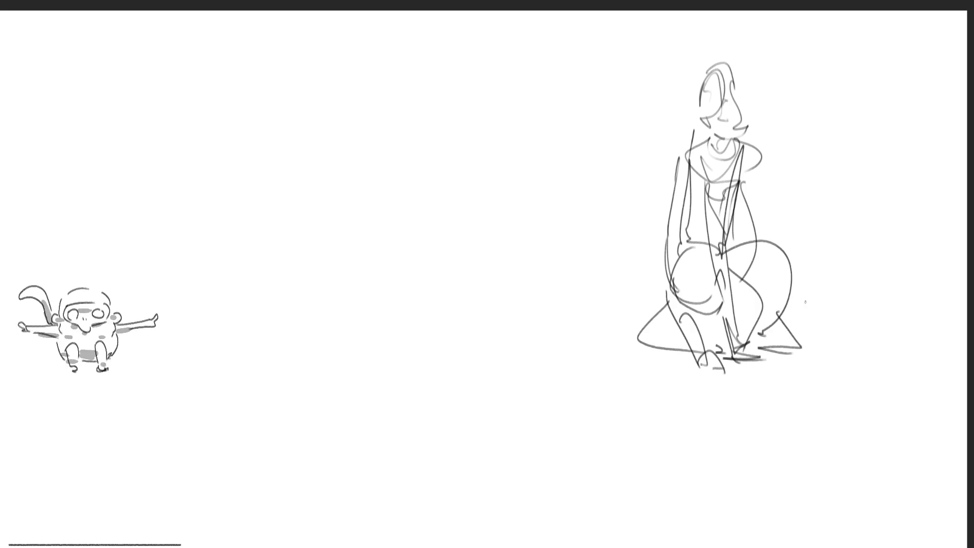
{"action": "left_click_drag", "start_coordinate": [791, 329], "coordinate": [803, 349]}
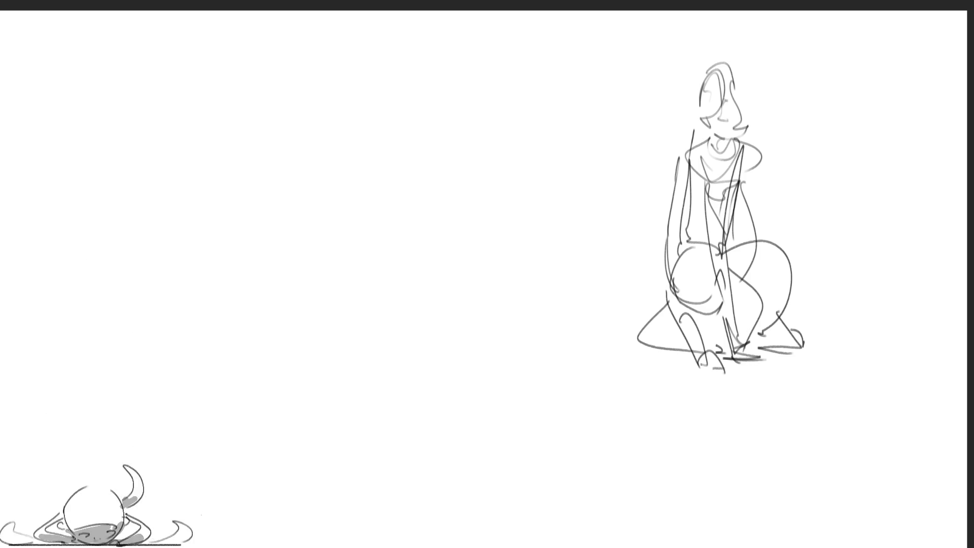
{"action": "key", "text": "ctrl+t"}
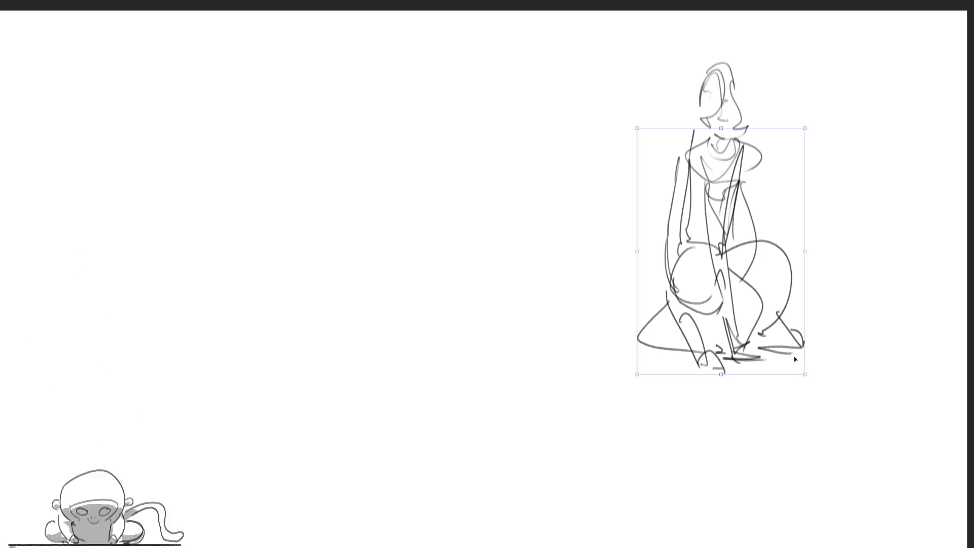
Shift the lower-body strokes slightly left, commit, and draw a loop left of the figure.
{"action": "left_click_drag", "start_coordinate": [796, 330], "coordinate": [777, 330]}
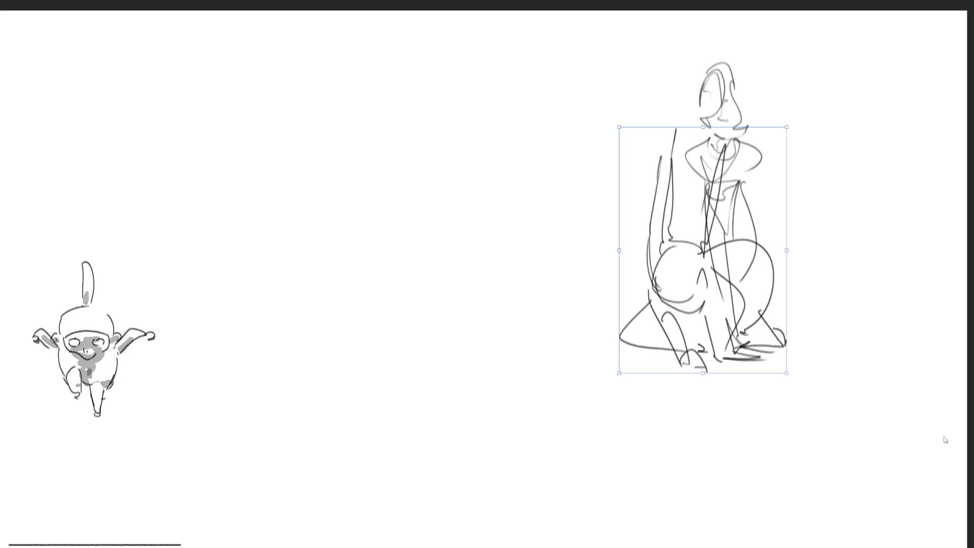
{"action": "key", "text": "Return"}
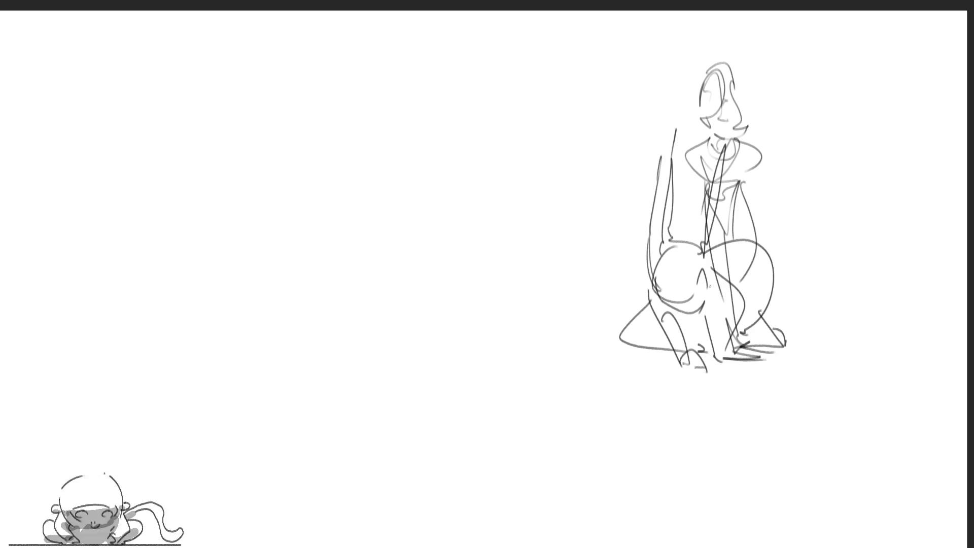
{"action": "mouse_move", "coordinate": [614, 225]}
{"action": "left_mouse_down"}
{"action": "mouse_move", "coordinate": [660, 223]}
{"action": "mouse_move", "coordinate": [615, 239]}
{"action": "mouse_move", "coordinate": [632, 209]}
{"action": "mouse_move", "coordinate": [619, 292]}
{"action": "mouse_move", "coordinate": [731, 264]}
{"action": "mouse_move", "coordinate": [746, 292]}
{"action": "left_mouse_up"}
Redraw the hip curve and sketch loops, an arching stroke and a ground line left of the figure.
{"action": "key", "text": "ctrl+z"}
{"action": "mouse_move", "coordinate": [738, 220]}
{"action": "left_mouse_down"}
{"action": "mouse_move", "coordinate": [706, 277]}
{"action": "mouse_move", "coordinate": [670, 264]}
{"action": "mouse_move", "coordinate": [642, 313]}
{"action": "left_mouse_up"}
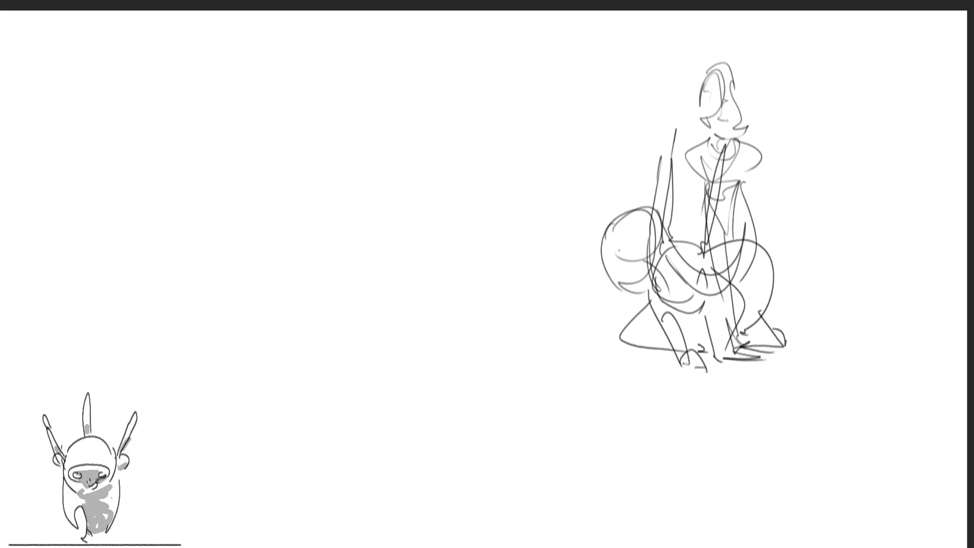
{"action": "mouse_move", "coordinate": [627, 229]}
{"action": "left_mouse_down"}
{"action": "mouse_move", "coordinate": [654, 180]}
{"action": "mouse_move", "coordinate": [610, 234]}
{"action": "mouse_move", "coordinate": [645, 261]}
{"action": "left_mouse_up"}
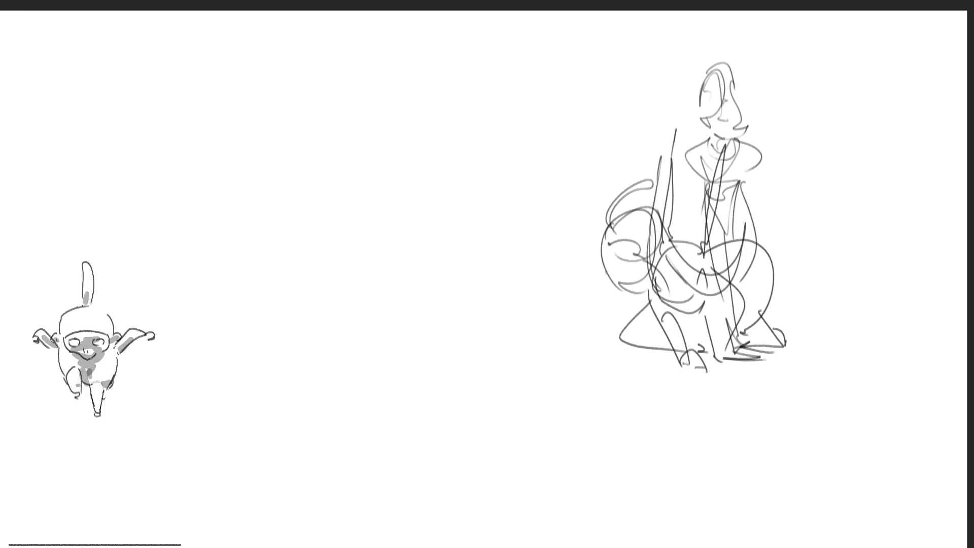
{"action": "mouse_move", "coordinate": [607, 293]}
{"action": "left_mouse_down"}
{"action": "mouse_move", "coordinate": [597, 277]}
{"action": "mouse_move", "coordinate": [562, 358]}
{"action": "mouse_move", "coordinate": [609, 372]}
{"action": "left_mouse_up"}
{"action": "mouse_move", "coordinate": [652, 297]}
{"action": "left_mouse_down"}
{"action": "mouse_move", "coordinate": [615, 375]}
{"action": "mouse_move", "coordinate": [625, 376]}
{"action": "left_mouse_up"}
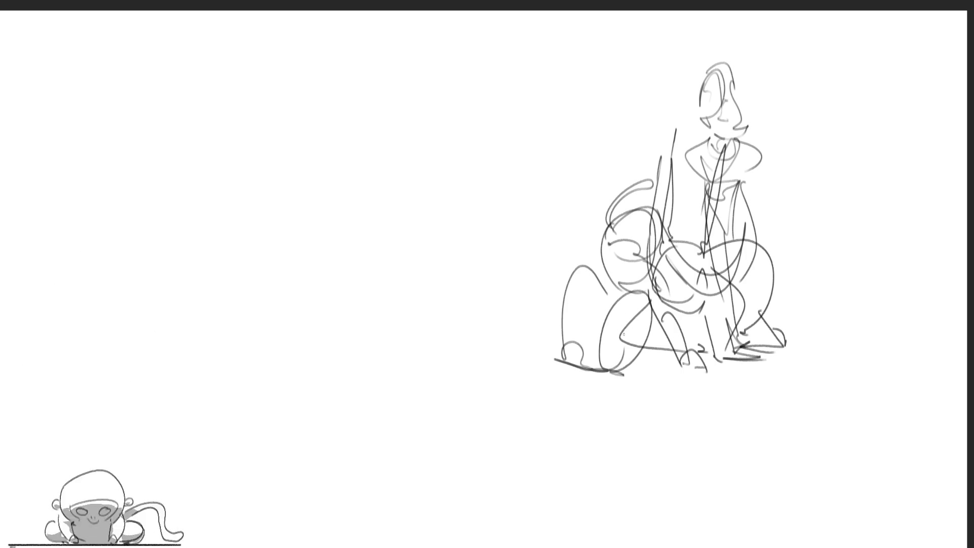
{"action": "mouse_move", "coordinate": [597, 273]}
{"action": "left_mouse_down"}
{"action": "mouse_move", "coordinate": [688, 274]}
{"action": "mouse_move", "coordinate": [677, 266]}
{"action": "mouse_move", "coordinate": [700, 307]}
{"action": "mouse_move", "coordinate": [657, 338]}
{"action": "left_mouse_up"}
Replace the lens-shaped stroke with loops across the figure's middle and shift the left pose about 95 px left.
{"action": "key", "text": "ctrl+z"}
{"action": "mouse_move", "coordinate": [675, 263]}
{"action": "left_mouse_down"}
{"action": "mouse_move", "coordinate": [646, 314]}
{"action": "mouse_move", "coordinate": [747, 308]}
{"action": "left_mouse_up"}
{"action": "left_click_drag", "start_coordinate": [649, 313], "coordinate": [749, 307]}
{"action": "mouse_move", "coordinate": [620, 268]}
{"action": "left_mouse_down"}
{"action": "mouse_move", "coordinate": [597, 274]}
{"action": "mouse_move", "coordinate": [600, 292]}
{"action": "left_mouse_up"}
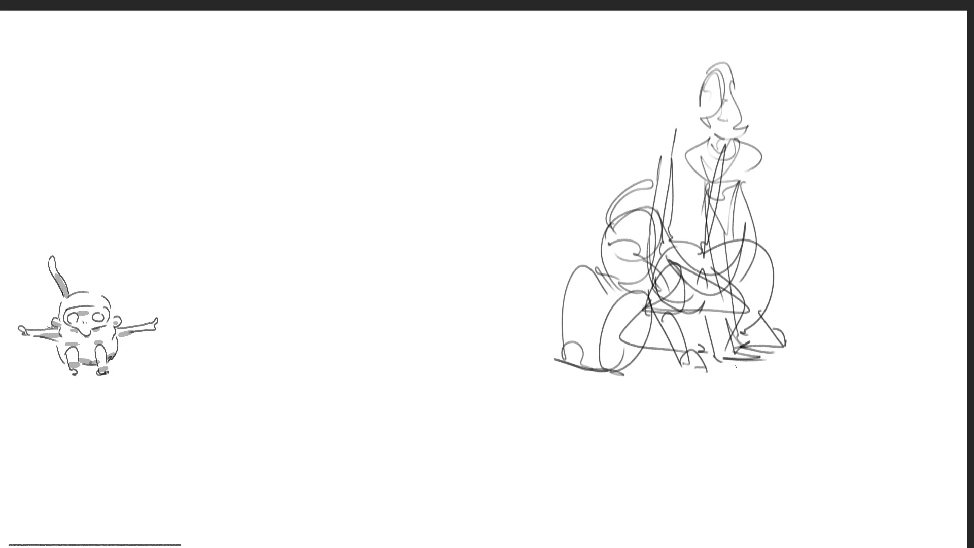
{"action": "key", "text": "ctrl+t"}
{"action": "mouse_move", "coordinate": [647, 226]}
{"action": "left_mouse_down"}
{"action": "mouse_move", "coordinate": [603, 217]}
{"action": "mouse_move", "coordinate": [617, 236]}
{"action": "left_mouse_up"}
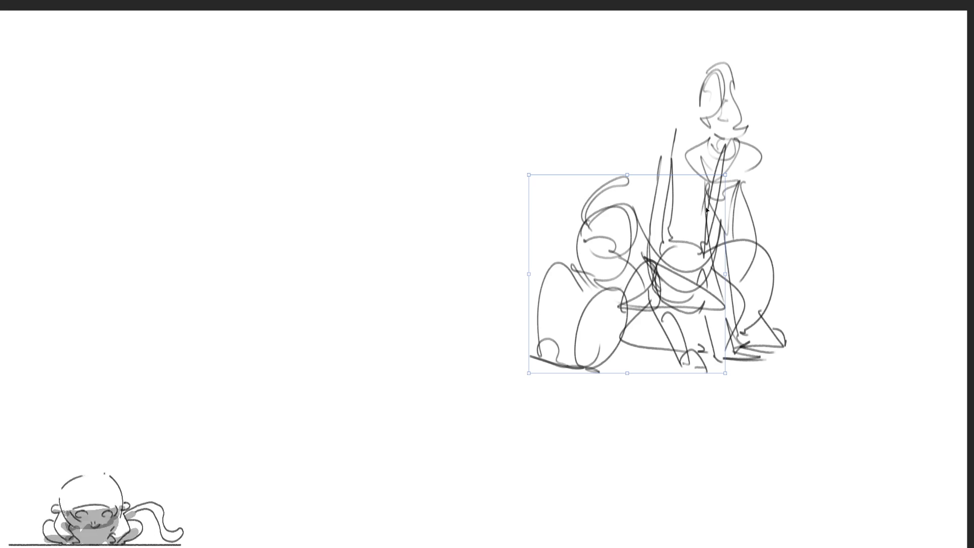
Commit the moved pose, darken the lower middle, and draw '3'-shaped streaks left of the poses.
{"action": "key", "text": "Return"}
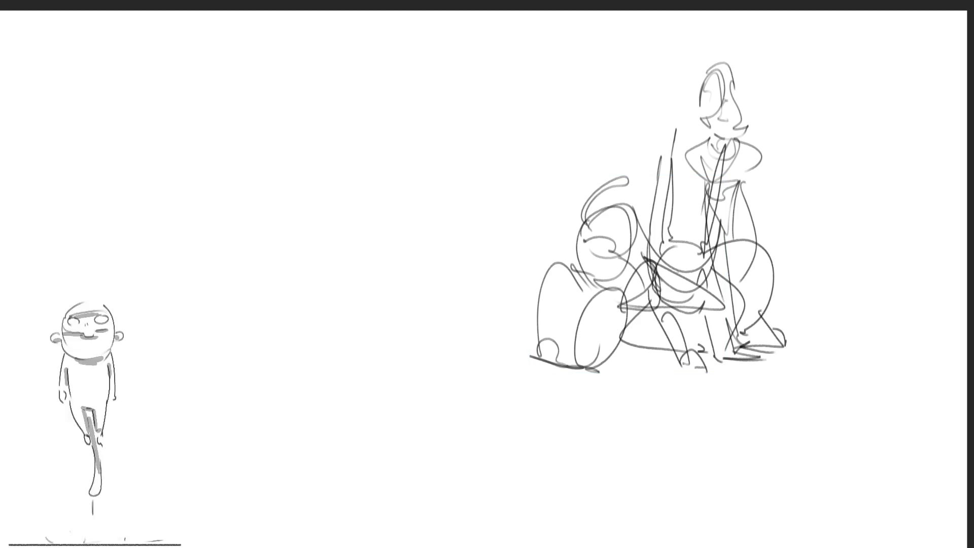
{"action": "mouse_move", "coordinate": [598, 358]}
{"action": "left_mouse_down"}
{"action": "mouse_move", "coordinate": [641, 362]}
{"action": "mouse_move", "coordinate": [622, 360]}
{"action": "left_mouse_up"}
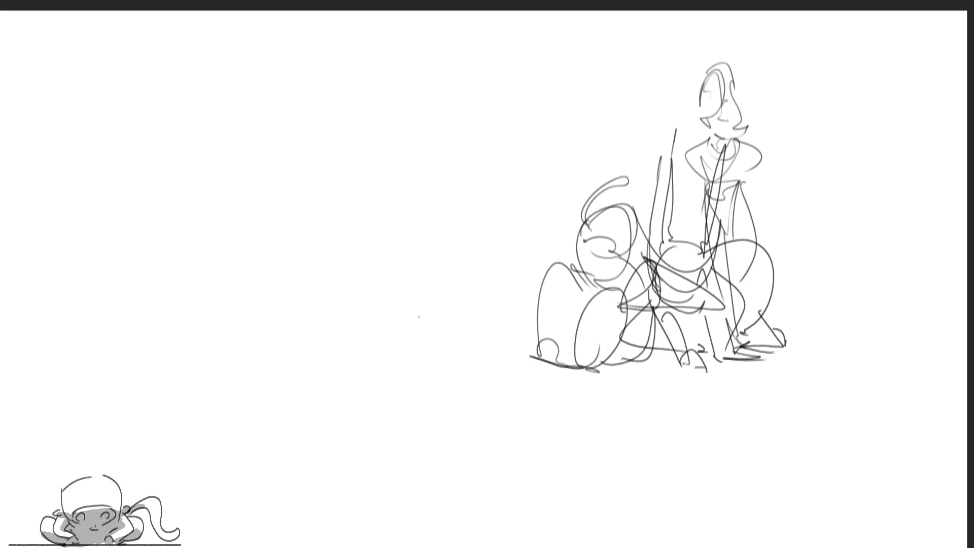
{"action": "mouse_move", "coordinate": [288, 304]}
{"action": "left_mouse_down"}
{"action": "mouse_move", "coordinate": [298, 287]}
{"action": "mouse_move", "coordinate": [304, 325]}
{"action": "mouse_move", "coordinate": [332, 338]}
{"action": "mouse_move", "coordinate": [303, 344]}
{"action": "left_mouse_up"}
{"action": "mouse_move", "coordinate": [321, 296]}
{"action": "left_mouse_down"}
{"action": "mouse_move", "coordinate": [369, 297]}
{"action": "mouse_move", "coordinate": [345, 320]}
{"action": "mouse_move", "coordinate": [371, 339]}
{"action": "mouse_move", "coordinate": [403, 268]}
{"action": "mouse_move", "coordinate": [436, 327]}
{"action": "mouse_move", "coordinate": [406, 290]}
{"action": "mouse_move", "coordinate": [406, 332]}
{"action": "mouse_move", "coordinate": [479, 259]}
{"action": "mouse_move", "coordinate": [521, 274]}
{"action": "mouse_move", "coordinate": [573, 210]}
{"action": "mouse_move", "coordinate": [513, 280]}
{"action": "mouse_move", "coordinate": [482, 256]}
{"action": "mouse_move", "coordinate": [682, 218]}
{"action": "mouse_move", "coordinate": [640, 205]}
{"action": "mouse_move", "coordinate": [648, 246]}
{"action": "left_mouse_up"}
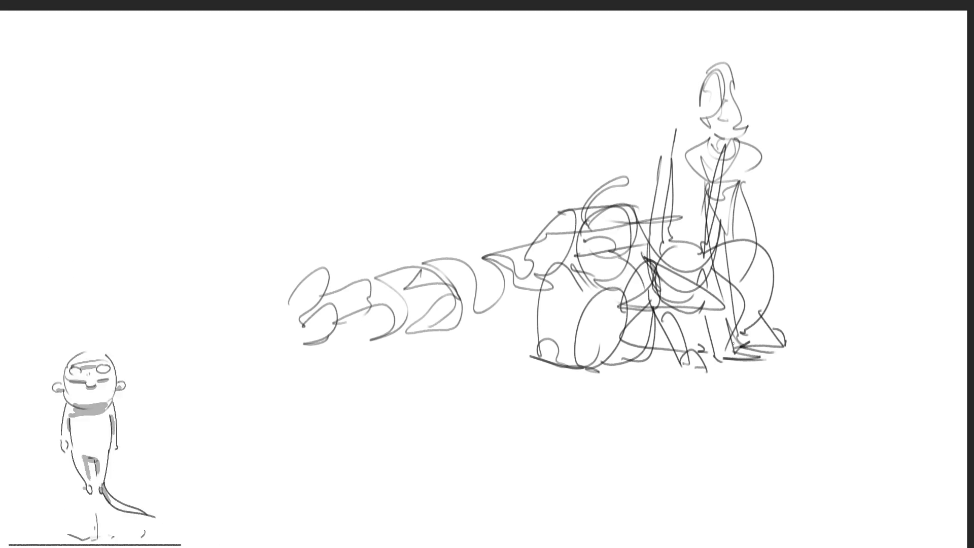
Distort the grey streaks into a perspective fan, moved down, rotated counter-clockwise and shifted right.
{"action": "key", "text": "ctrl+a"}
{"action": "mouse_move", "coordinate": [287, 204]}
{"action": "left_mouse_down"}
{"action": "mouse_move", "coordinate": [267, 166]}
{"action": "mouse_move", "coordinate": [182, 93]}
{"action": "left_mouse_up"}
{"action": "mouse_move", "coordinate": [546, 313]}
{"action": "left_mouse_down"}
{"action": "mouse_move", "coordinate": [536, 340]}
{"action": "mouse_move", "coordinate": [546, 356]}
{"action": "left_mouse_up"}
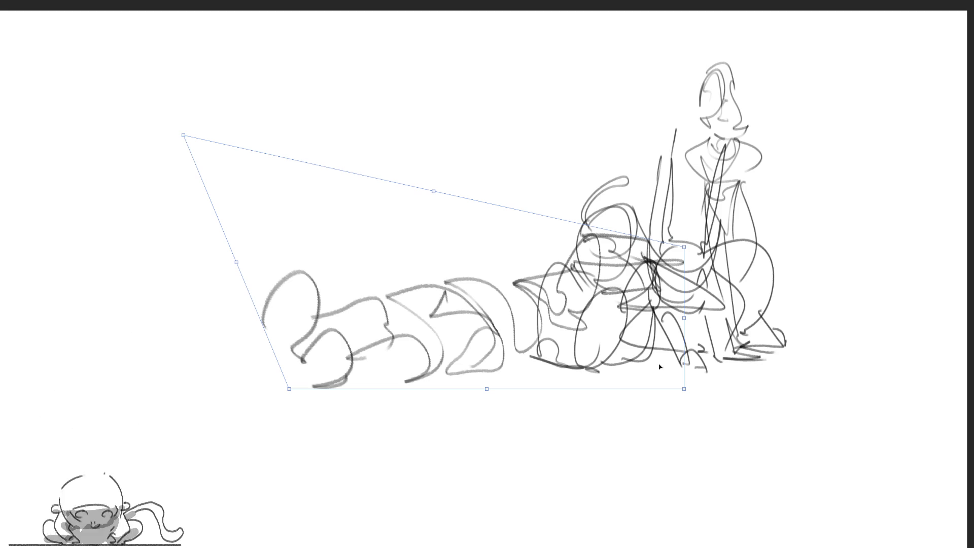
{"action": "left_click_drag", "start_coordinate": [705, 251], "coordinate": [687, 215]}
{"action": "left_click_drag", "start_coordinate": [564, 303], "coordinate": [610, 304]}
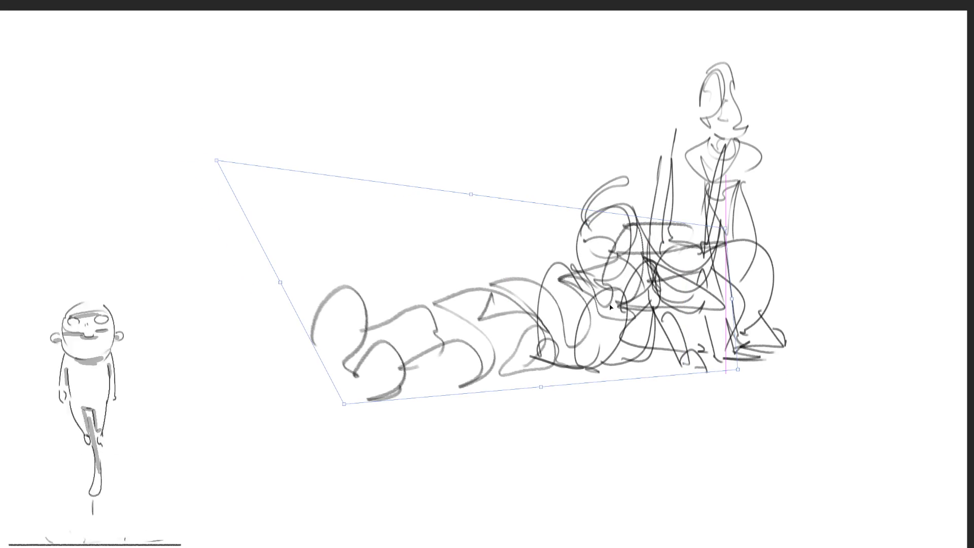
{"action": "key", "text": "Return"}
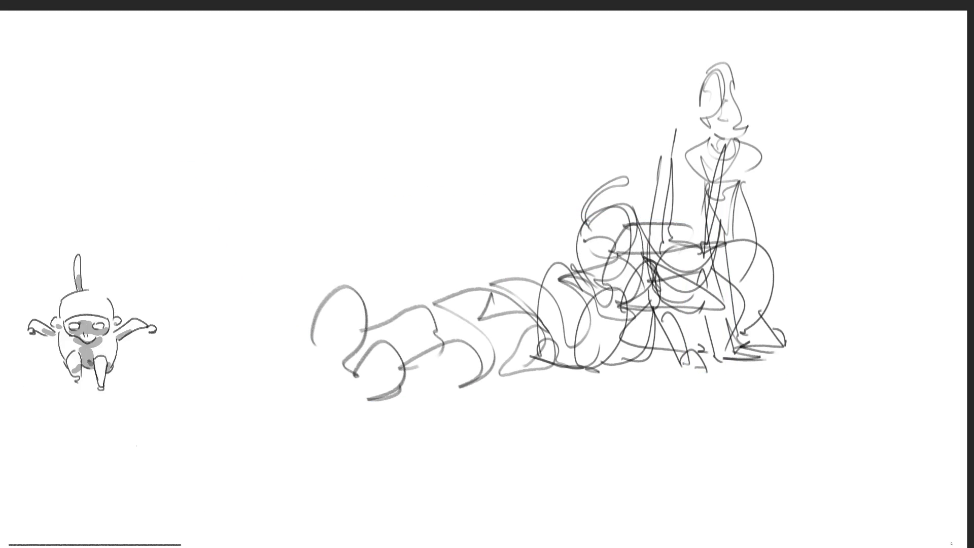
Move the whole sketch about 314 px to the right.
{"action": "key", "text": "ctrl+t"}
{"action": "left_click_drag", "start_coordinate": [673, 336], "coordinate": [848, 345]}
{"action": "key", "text": "Return"}
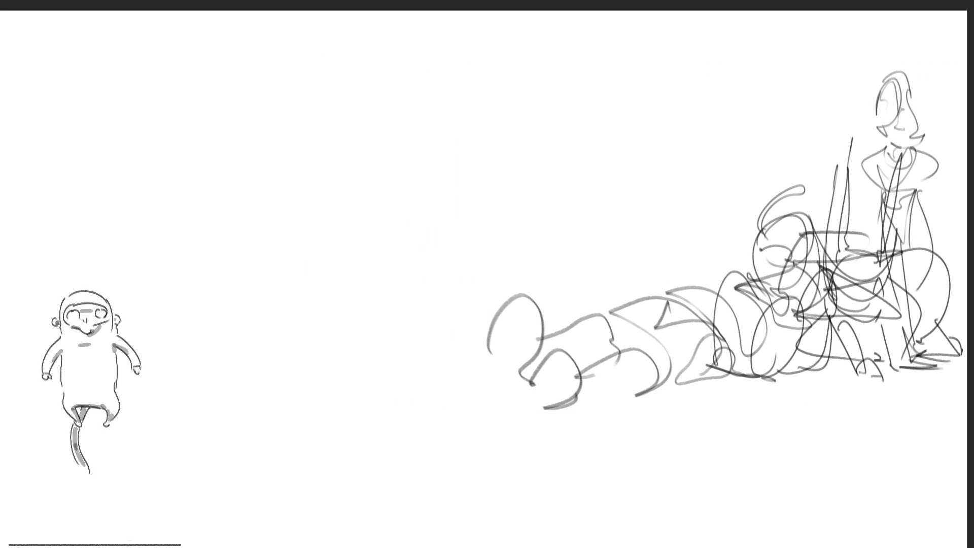
Draw looping Z-shaped and diagonal streaks mid-canvas, extending them toward the poses.
{"action": "mouse_move", "coordinate": [262, 285]}
{"action": "left_mouse_down"}
{"action": "mouse_move", "coordinate": [256, 243]}
{"action": "mouse_move", "coordinate": [338, 310]}
{"action": "mouse_move", "coordinate": [332, 367]}
{"action": "left_mouse_up"}
{"action": "mouse_move", "coordinate": [254, 327]}
{"action": "left_mouse_down"}
{"action": "mouse_move", "coordinate": [320, 424]}
{"action": "mouse_move", "coordinate": [354, 288]}
{"action": "left_mouse_up"}
{"action": "left_click_drag", "start_coordinate": [361, 325], "coordinate": [361, 361]}
{"action": "mouse_move", "coordinate": [378, 363]}
{"action": "left_mouse_down"}
{"action": "mouse_move", "coordinate": [329, 378]}
{"action": "mouse_move", "coordinate": [482, 329]}
{"action": "left_mouse_up"}
{"action": "left_click_drag", "start_coordinate": [358, 277], "coordinate": [412, 287]}
{"action": "mouse_move", "coordinate": [378, 259]}
{"action": "left_mouse_down"}
{"action": "mouse_move", "coordinate": [358, 274]}
{"action": "mouse_move", "coordinate": [464, 343]}
{"action": "left_mouse_up"}
{"action": "mouse_move", "coordinate": [508, 286]}
{"action": "left_mouse_down"}
{"action": "mouse_move", "coordinate": [510, 243]}
{"action": "mouse_move", "coordinate": [611, 274]}
{"action": "left_mouse_up"}
{"action": "mouse_move", "coordinate": [579, 241]}
{"action": "left_mouse_down"}
{"action": "mouse_move", "coordinate": [708, 310]}
{"action": "mouse_move", "coordinate": [593, 365]}
{"action": "mouse_move", "coordinate": [341, 391]}
{"action": "mouse_move", "coordinate": [677, 292]}
{"action": "mouse_move", "coordinate": [720, 368]}
{"action": "mouse_move", "coordinate": [713, 218]}
{"action": "mouse_move", "coordinate": [751, 223]}
{"action": "left_mouse_up"}
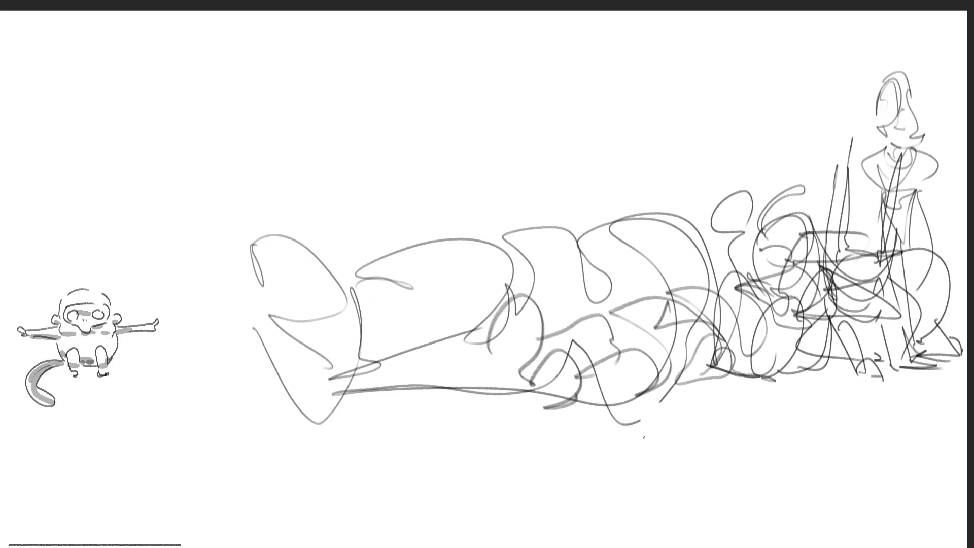
{"action": "mouse_move", "coordinate": [756, 223]}
{"action": "left_mouse_down"}
{"action": "mouse_move", "coordinate": [839, 226]}
{"action": "mouse_move", "coordinate": [771, 325]}
{"action": "mouse_move", "coordinate": [852, 381]}
{"action": "left_mouse_up"}
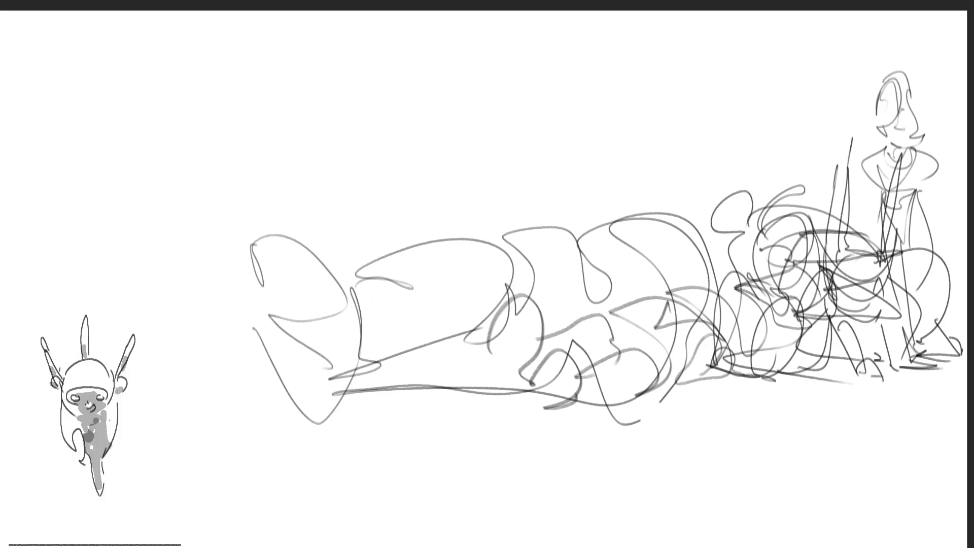
Enlarge the left scribbles, shift them left and slant them from the bottom-left corner.
{"action": "left_click_drag", "start_coordinate": [250, 192], "coordinate": [717, 413]}
{"action": "mouse_move", "coordinate": [482, 304]}
{"action": "left_mouse_down"}
{"action": "mouse_move", "coordinate": [456, 324]}
{"action": "mouse_move", "coordinate": [521, 299]}
{"action": "left_mouse_up"}
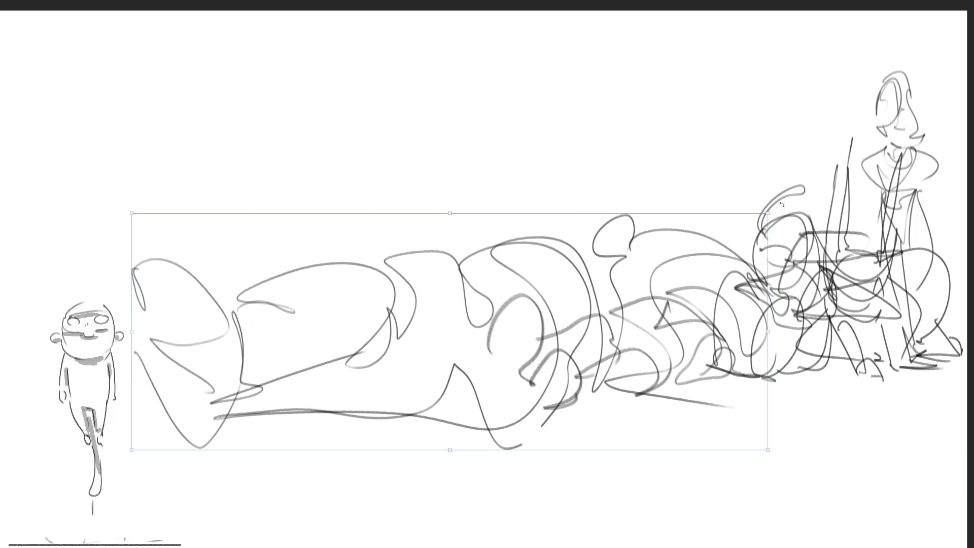
{"action": "left_click_drag", "start_coordinate": [133, 460], "coordinate": [137, 475]}
{"action": "key", "text": "Return"}
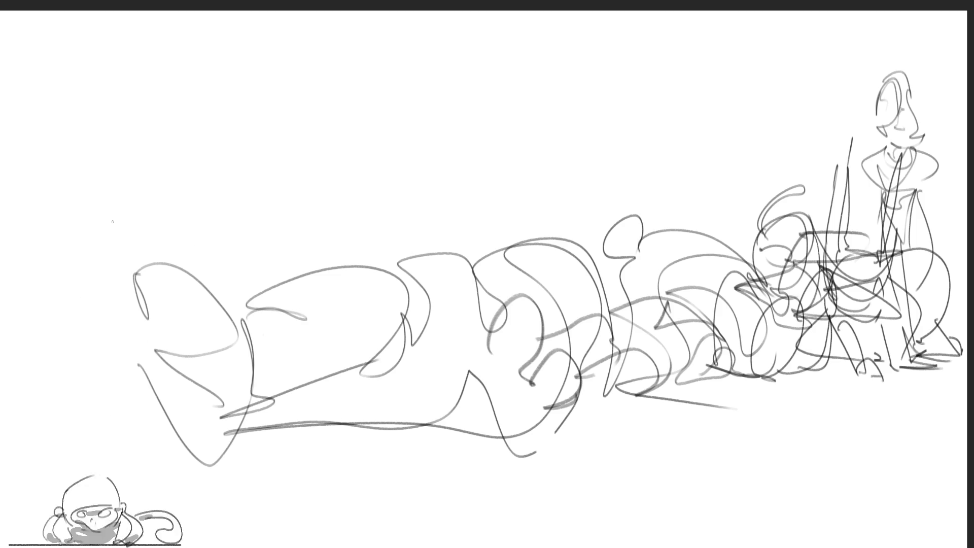
Add long hooked arcs, a large looping sweep, droplet loops and a zigzag at the trail's left end.
{"action": "mouse_move", "coordinate": [12, 177]}
{"action": "left_mouse_down"}
{"action": "mouse_move", "coordinate": [174, 177]}
{"action": "mouse_move", "coordinate": [146, 318]}
{"action": "left_mouse_up"}
{"action": "mouse_move", "coordinate": [165, 261]}
{"action": "left_mouse_down"}
{"action": "mouse_move", "coordinate": [206, 340]}
{"action": "mouse_move", "coordinate": [195, 396]}
{"action": "left_mouse_up"}
{"action": "mouse_move", "coordinate": [115, 381]}
{"action": "left_mouse_down"}
{"action": "mouse_move", "coordinate": [236, 487]}
{"action": "mouse_move", "coordinate": [241, 523]}
{"action": "left_mouse_up"}
{"action": "mouse_move", "coordinate": [183, 272]}
{"action": "left_mouse_down"}
{"action": "mouse_move", "coordinate": [238, 225]}
{"action": "mouse_move", "coordinate": [299, 448]}
{"action": "mouse_move", "coordinate": [249, 435]}
{"action": "left_mouse_up"}
{"action": "left_click_drag", "start_coordinate": [306, 316], "coordinate": [314, 331]}
{"action": "mouse_move", "coordinate": [368, 217]}
{"action": "left_mouse_down"}
{"action": "mouse_move", "coordinate": [378, 258]}
{"action": "mouse_move", "coordinate": [385, 232]}
{"action": "left_mouse_up"}
{"action": "mouse_move", "coordinate": [391, 302]}
{"action": "left_mouse_down"}
{"action": "mouse_move", "coordinate": [386, 378]}
{"action": "mouse_move", "coordinate": [412, 350]}
{"action": "left_mouse_up"}
{"action": "mouse_move", "coordinate": [434, 278]}
{"action": "left_mouse_down"}
{"action": "mouse_move", "coordinate": [457, 286]}
{"action": "mouse_move", "coordinate": [443, 290]}
{"action": "left_mouse_up"}
Sweep long arcs along the trail's base and down toward the poses, with short strokes near them.
{"action": "left_click_drag", "start_coordinate": [287, 454], "coordinate": [533, 371]}
{"action": "mouse_move", "coordinate": [442, 138]}
{"action": "left_mouse_down"}
{"action": "mouse_move", "coordinate": [468, 142]}
{"action": "mouse_move", "coordinate": [533, 363]}
{"action": "left_mouse_up"}
{"action": "mouse_move", "coordinate": [254, 196]}
{"action": "left_mouse_down"}
{"action": "mouse_move", "coordinate": [356, 147]}
{"action": "mouse_move", "coordinate": [552, 297]}
{"action": "mouse_move", "coordinate": [582, 356]}
{"action": "left_mouse_up"}
{"action": "left_click_drag", "start_coordinate": [581, 357], "coordinate": [642, 391]}
{"action": "left_click_drag", "start_coordinate": [665, 252], "coordinate": [680, 280]}
{"action": "left_click_drag", "start_coordinate": [667, 307], "coordinate": [669, 345]}
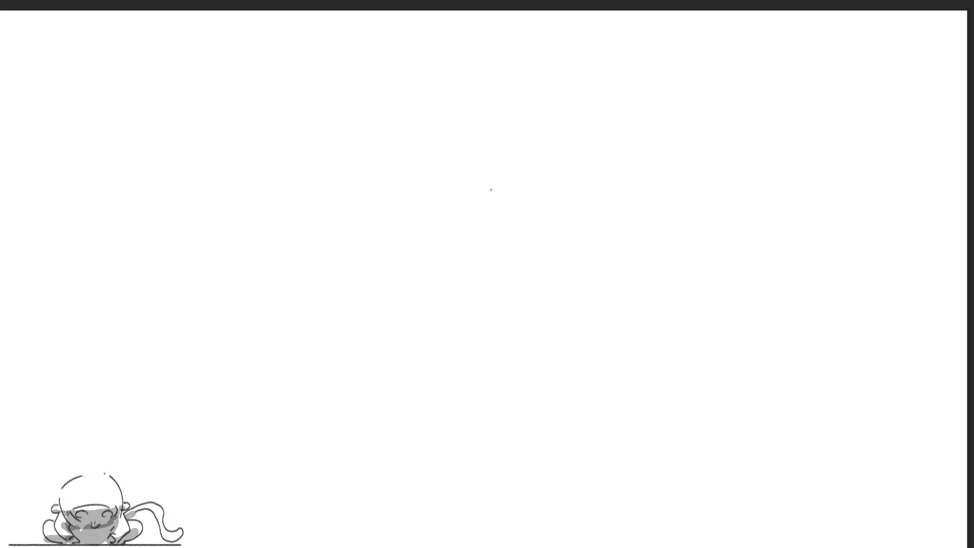
Sketch a new monkey head with hairline, eyes, nose marks and an open toothy mouth.
{"action": "mouse_move", "coordinate": [410, 187]}
{"action": "left_mouse_down"}
{"action": "mouse_move", "coordinate": [417, 234]}
{"action": "mouse_move", "coordinate": [469, 142]}
{"action": "mouse_move", "coordinate": [514, 227]}
{"action": "mouse_move", "coordinate": [434, 236]}
{"action": "mouse_move", "coordinate": [507, 207]}
{"action": "left_mouse_up"}
{"action": "mouse_move", "coordinate": [438, 201]}
{"action": "left_mouse_down"}
{"action": "mouse_move", "coordinate": [433, 218]}
{"action": "mouse_move", "coordinate": [441, 201]}
{"action": "left_mouse_up"}
{"action": "mouse_move", "coordinate": [491, 181]}
{"action": "left_mouse_down"}
{"action": "mouse_move", "coordinate": [502, 184]}
{"action": "mouse_move", "coordinate": [481, 208]}
{"action": "left_mouse_up"}
{"action": "mouse_move", "coordinate": [492, 210]}
{"action": "left_mouse_down"}
{"action": "mouse_move", "coordinate": [474, 228]}
{"action": "mouse_move", "coordinate": [491, 220]}
{"action": "left_mouse_up"}
{"action": "mouse_move", "coordinate": [472, 228]}
{"action": "left_mouse_down"}
{"action": "mouse_move", "coordinate": [495, 228]}
{"action": "mouse_move", "coordinate": [482, 229]}
{"action": "left_mouse_up"}
{"action": "left_click_drag", "start_coordinate": [484, 213], "coordinate": [489, 232]}
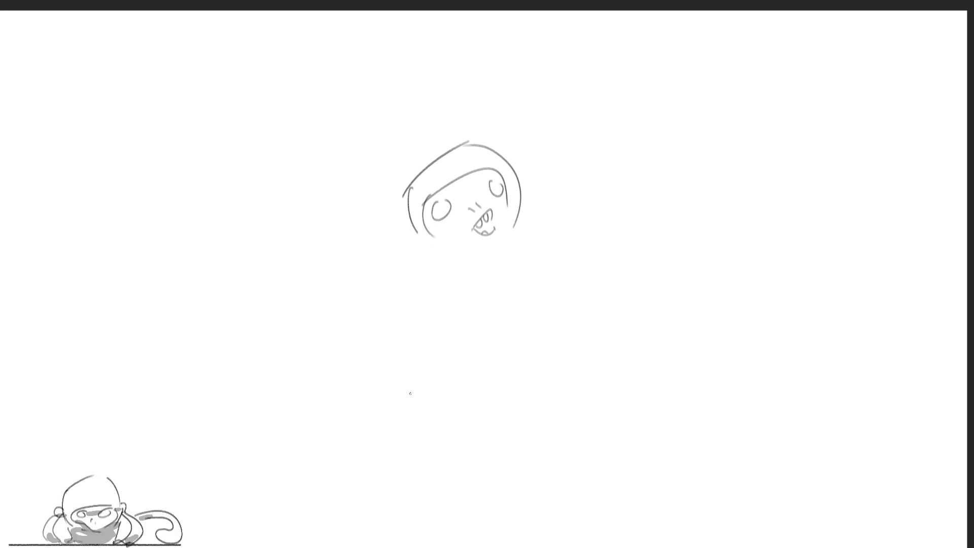
Draw both raised arms with fists above the head, plus ears on each side.
{"action": "mouse_move", "coordinate": [390, 103]}
{"action": "left_mouse_down"}
{"action": "mouse_move", "coordinate": [405, 117]}
{"action": "mouse_move", "coordinate": [333, 215]}
{"action": "mouse_move", "coordinate": [373, 187]}
{"action": "mouse_move", "coordinate": [405, 254]}
{"action": "mouse_move", "coordinate": [409, 242]}
{"action": "left_mouse_up"}
{"action": "left_click_drag", "start_coordinate": [521, 166], "coordinate": [526, 181]}
{"action": "mouse_move", "coordinate": [398, 91]}
{"action": "left_mouse_down"}
{"action": "mouse_move", "coordinate": [422, 95]}
{"action": "mouse_move", "coordinate": [409, 108]}
{"action": "left_mouse_up"}
{"action": "mouse_move", "coordinate": [507, 72]}
{"action": "left_mouse_down"}
{"action": "mouse_move", "coordinate": [506, 81]}
{"action": "mouse_move", "coordinate": [520, 51]}
{"action": "mouse_move", "coordinate": [528, 80]}
{"action": "mouse_move", "coordinate": [515, 85]}
{"action": "mouse_move", "coordinate": [547, 128]}
{"action": "left_mouse_up"}
{"action": "mouse_move", "coordinate": [536, 82]}
{"action": "left_mouse_down"}
{"action": "mouse_move", "coordinate": [585, 147]}
{"action": "mouse_move", "coordinate": [575, 221]}
{"action": "left_mouse_up"}
{"action": "left_click_drag", "start_coordinate": [553, 154], "coordinate": [531, 211]}
{"action": "left_click_drag", "start_coordinate": [525, 219], "coordinate": [524, 226]}
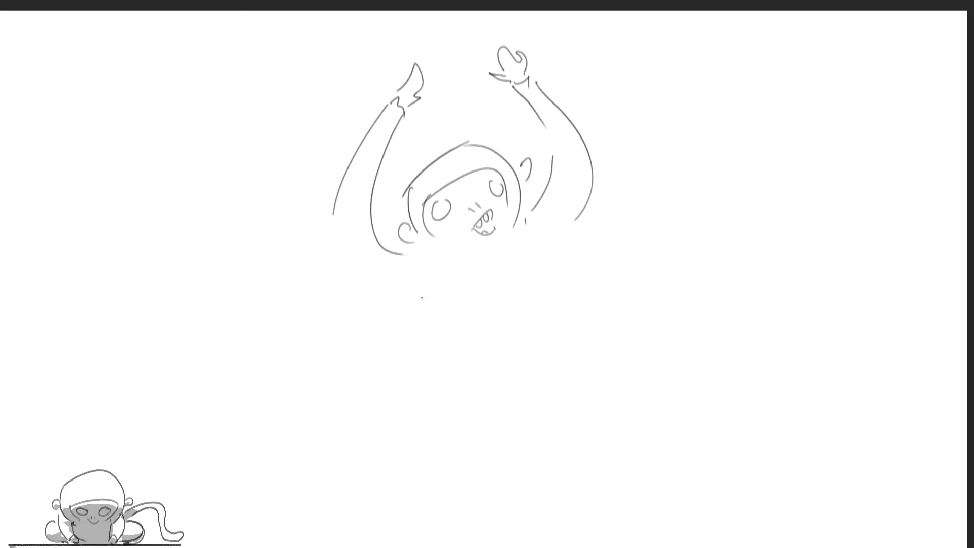
Draw the belly and body contours and a small hand below the body.
{"action": "left_click_drag", "start_coordinate": [347, 246], "coordinate": [458, 319]}
{"action": "mouse_move", "coordinate": [487, 334]}
{"action": "left_mouse_down"}
{"action": "mouse_move", "coordinate": [455, 337]}
{"action": "mouse_move", "coordinate": [451, 366]}
{"action": "left_mouse_up"}
{"action": "mouse_move", "coordinate": [531, 237]}
{"action": "left_mouse_down"}
{"action": "mouse_move", "coordinate": [561, 332]}
{"action": "mouse_move", "coordinate": [544, 387]}
{"action": "left_mouse_up"}
{"action": "left_click_drag", "start_coordinate": [425, 388], "coordinate": [445, 420]}
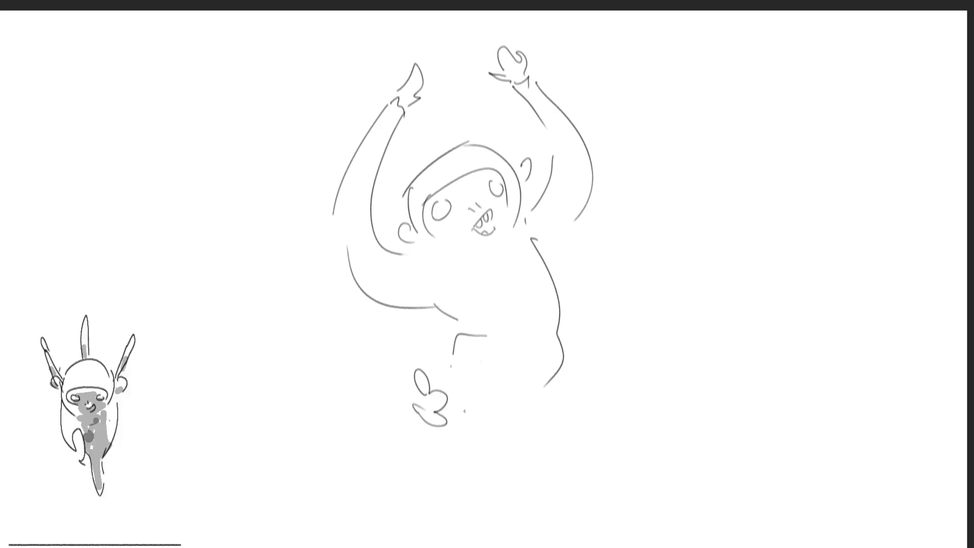
{"action": "key", "text": "ctrl+z"}
{"action": "left_click_drag", "start_coordinate": [410, 378], "coordinate": [446, 422]}
{"action": "left_click_drag", "start_coordinate": [437, 405], "coordinate": [447, 420]}
Draw both legs, with a foot on the kicked-up second leg.
{"action": "left_click_drag", "start_coordinate": [433, 388], "coordinate": [457, 350]}
{"action": "left_click_drag", "start_coordinate": [446, 420], "coordinate": [525, 389]}
{"action": "left_click_drag", "start_coordinate": [562, 356], "coordinate": [532, 440]}
{"action": "mouse_move", "coordinate": [520, 392]}
{"action": "left_mouse_down"}
{"action": "mouse_move", "coordinate": [525, 459]}
{"action": "mouse_move", "coordinate": [537, 464]}
{"action": "left_mouse_up"}
Add a looping tail, a curved chin line under the mouth and a right cheek line.
{"action": "mouse_move", "coordinate": [480, 398]}
{"action": "left_mouse_down"}
{"action": "mouse_move", "coordinate": [373, 405]}
{"action": "mouse_move", "coordinate": [349, 325]}
{"action": "mouse_move", "coordinate": [455, 437]}
{"action": "left_mouse_up"}
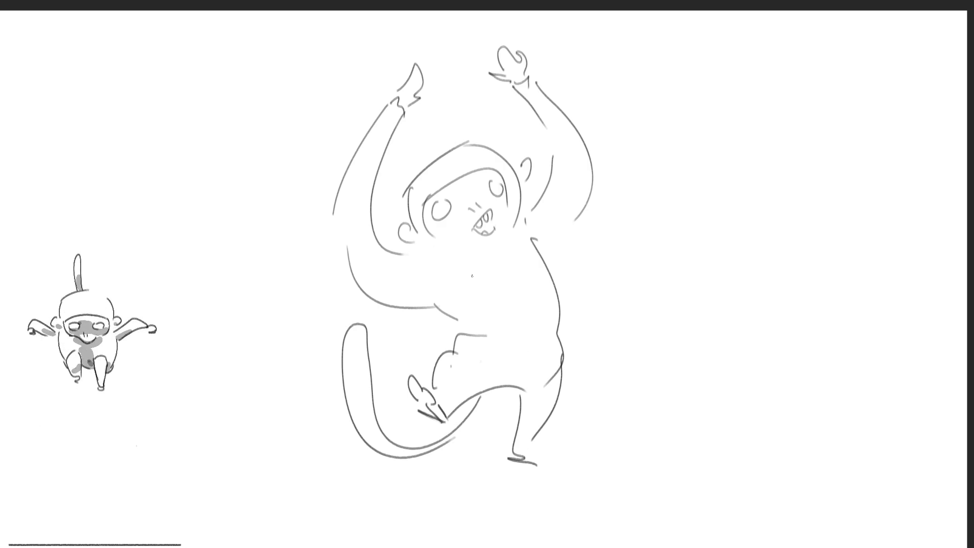
{"action": "key", "text": "ctrl+z"}
{"action": "key", "text": "ctrl+z"}
{"action": "mouse_move", "coordinate": [439, 353]}
{"action": "left_mouse_down"}
{"action": "mouse_move", "coordinate": [312, 391]}
{"action": "mouse_move", "coordinate": [435, 352]}
{"action": "left_mouse_up"}
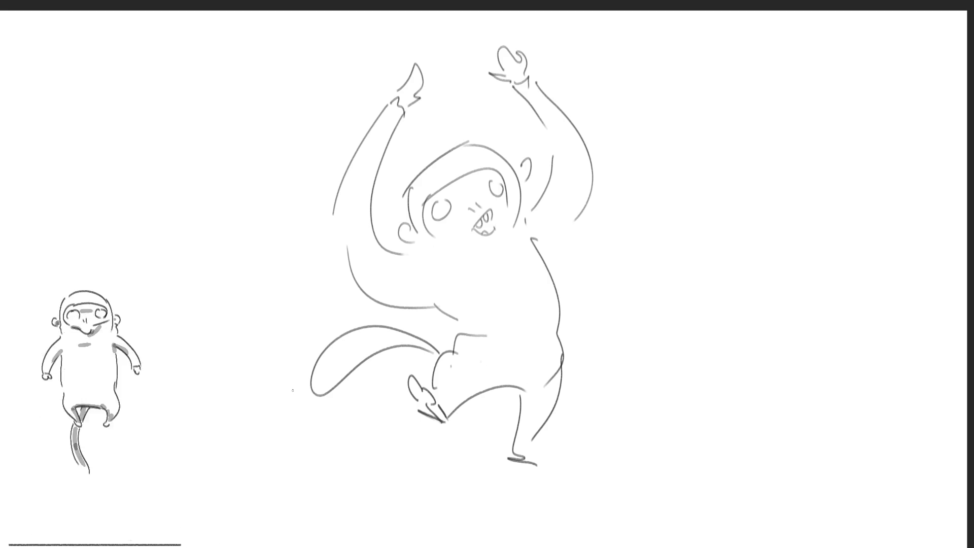
{"action": "left_click_drag", "start_coordinate": [436, 236], "coordinate": [486, 244]}
{"action": "left_click_drag", "start_coordinate": [505, 203], "coordinate": [497, 241]}
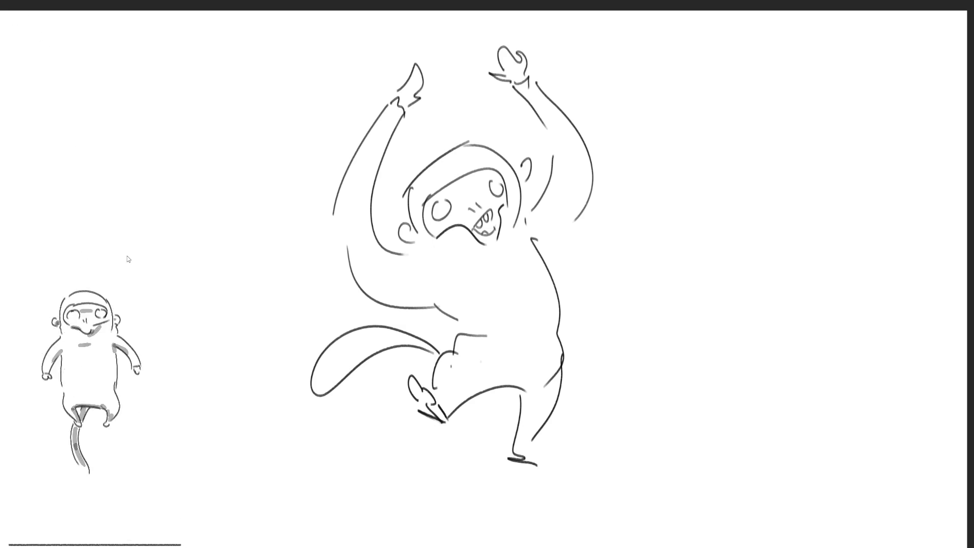
Move the mirrored sketch about 122 px right, then redraw the eyes in darker strokes.
{"action": "key", "text": "ctrl+t"}
{"action": "mouse_move", "coordinate": [434, 224]}
{"action": "left_mouse_down"}
{"action": "mouse_move", "coordinate": [496, 225]}
{"action": "mouse_move", "coordinate": [497, 214]}
{"action": "left_mouse_up"}
{"action": "key", "text": "Return"}
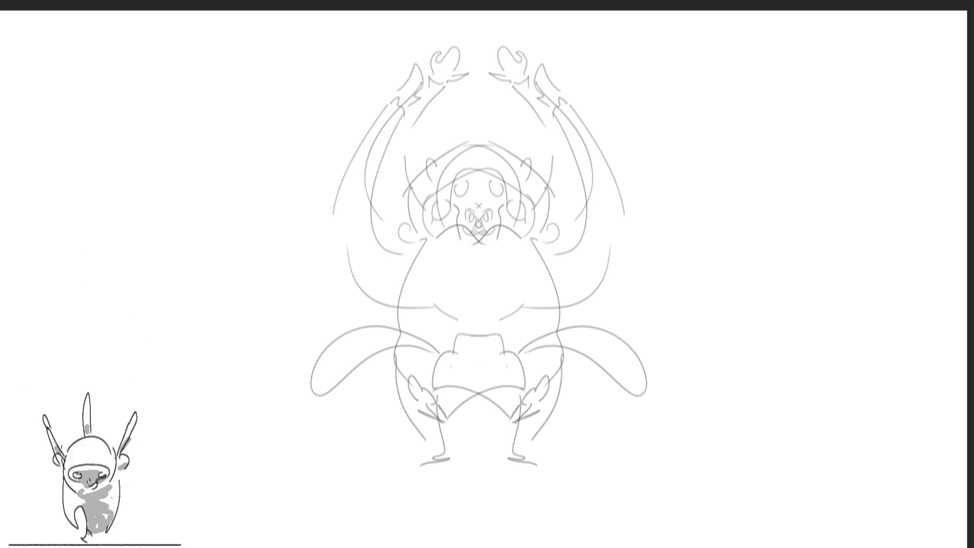
{"action": "mouse_move", "coordinate": [456, 196]}
{"action": "left_mouse_down"}
{"action": "mouse_move", "coordinate": [446, 213]}
{"action": "mouse_move", "coordinate": [460, 196]}
{"action": "mouse_move", "coordinate": [464, 215]}
{"action": "mouse_move", "coordinate": [510, 211]}
{"action": "mouse_move", "coordinate": [475, 218]}
{"action": "mouse_move", "coordinate": [480, 241]}
{"action": "mouse_move", "coordinate": [487, 232]}
{"action": "mouse_move", "coordinate": [473, 246]}
{"action": "mouse_move", "coordinate": [431, 193]}
{"action": "mouse_move", "coordinate": [497, 170]}
{"action": "mouse_move", "coordinate": [522, 228]}
{"action": "mouse_move", "coordinate": [503, 235]}
{"action": "left_mouse_up"}
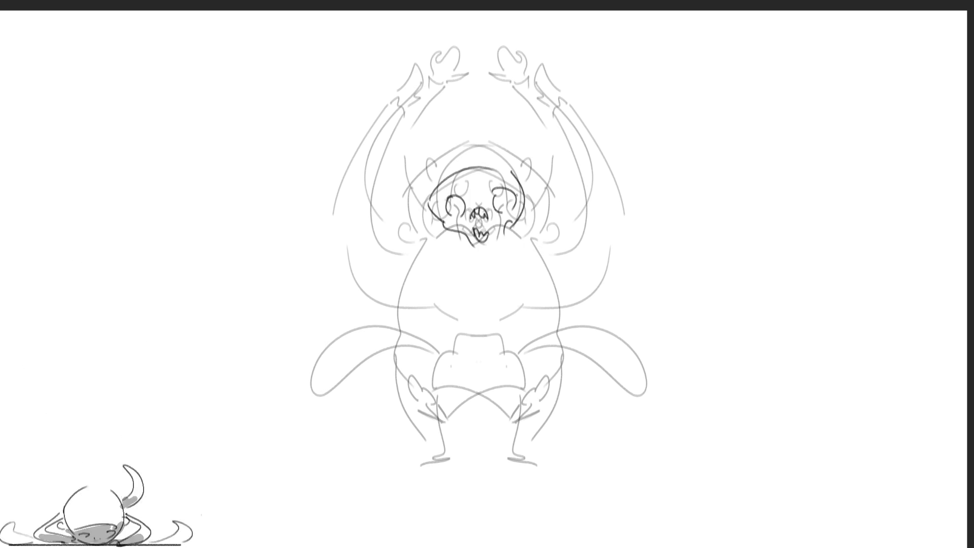
Ink the left ear, top of the head, right head contour and right ear in dark strokes.
{"action": "mouse_move", "coordinate": [423, 219]}
{"action": "left_mouse_down"}
{"action": "mouse_move", "coordinate": [425, 231]}
{"action": "mouse_move", "coordinate": [421, 187]}
{"action": "mouse_move", "coordinate": [467, 148]}
{"action": "mouse_move", "coordinate": [530, 214]}
{"action": "mouse_move", "coordinate": [536, 230]}
{"action": "mouse_move", "coordinate": [524, 237]}
{"action": "left_mouse_up"}
{"action": "left_click_drag", "start_coordinate": [533, 209], "coordinate": [535, 226]}
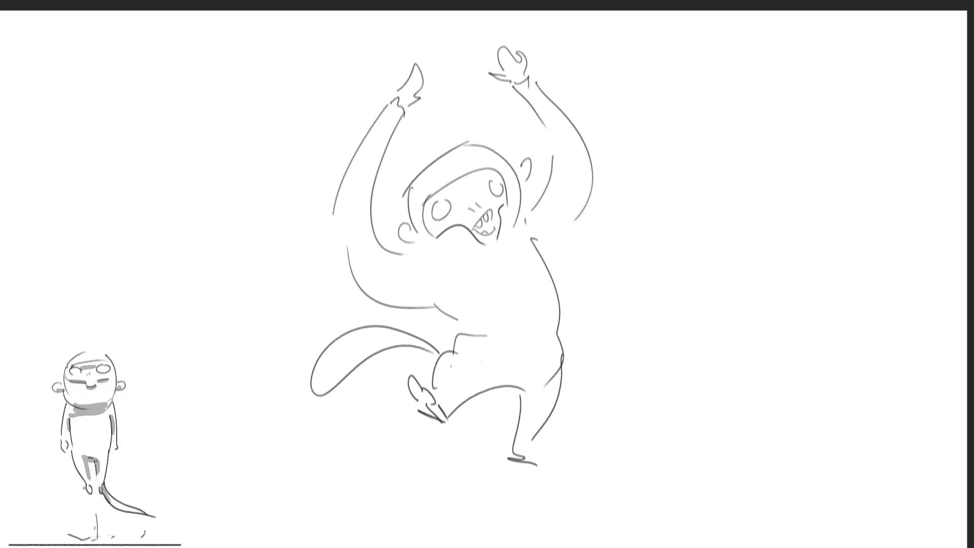
Erase the raised left arm and draw a bent arm with a small hand beside the body.
{"action": "mouse_move", "coordinate": [441, 93]}
{"action": "left_mouse_down"}
{"action": "mouse_move", "coordinate": [341, 311]}
{"action": "mouse_move", "coordinate": [431, 325]}
{"action": "mouse_move", "coordinate": [406, 265]}
{"action": "mouse_move", "coordinate": [443, 94]}
{"action": "left_mouse_up"}
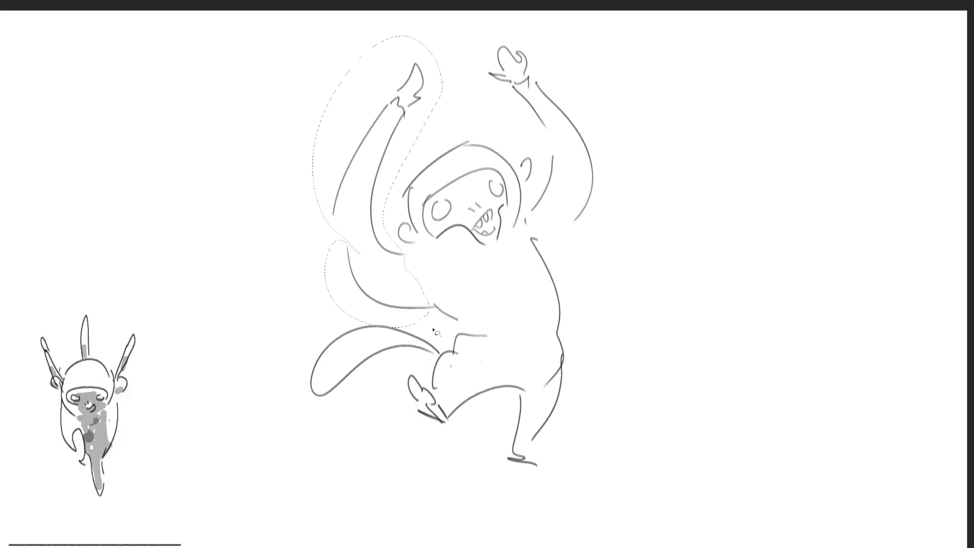
{"action": "key", "text": "Delete"}
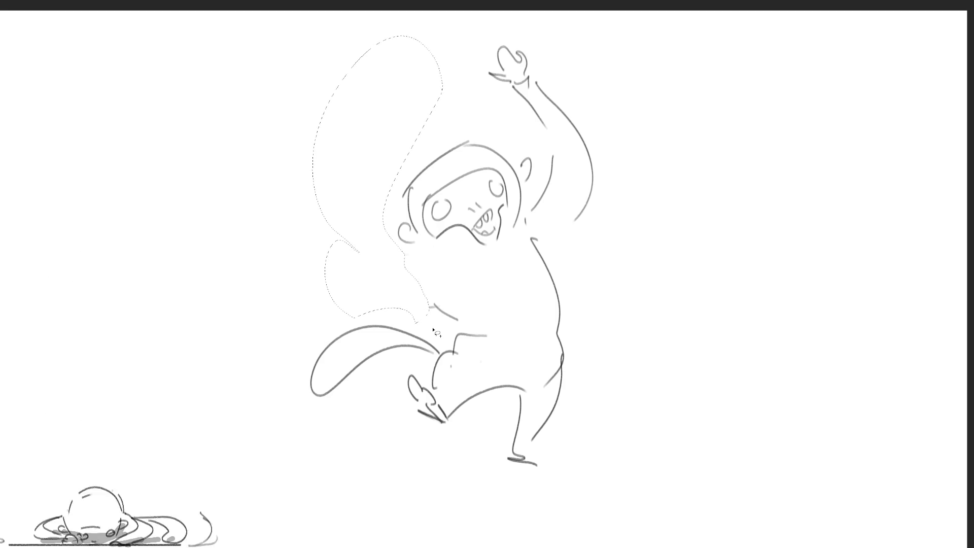
{"action": "key", "text": "ctrl+d"}
{"action": "key", "text": "b"}
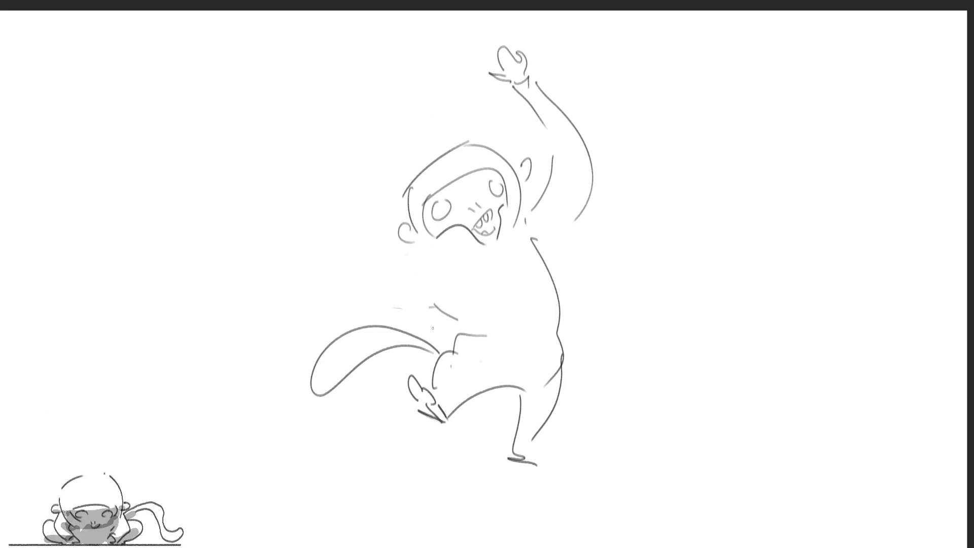
{"action": "mouse_move", "coordinate": [413, 248]}
{"action": "left_mouse_down"}
{"action": "mouse_move", "coordinate": [375, 312]}
{"action": "mouse_move", "coordinate": [395, 315]}
{"action": "left_mouse_up"}
{"action": "mouse_move", "coordinate": [389, 307]}
{"action": "left_mouse_down"}
{"action": "mouse_move", "coordinate": [420, 309]}
{"action": "mouse_move", "coordinate": [417, 318]}
{"action": "mouse_move", "coordinate": [430, 299]}
{"action": "left_mouse_up"}
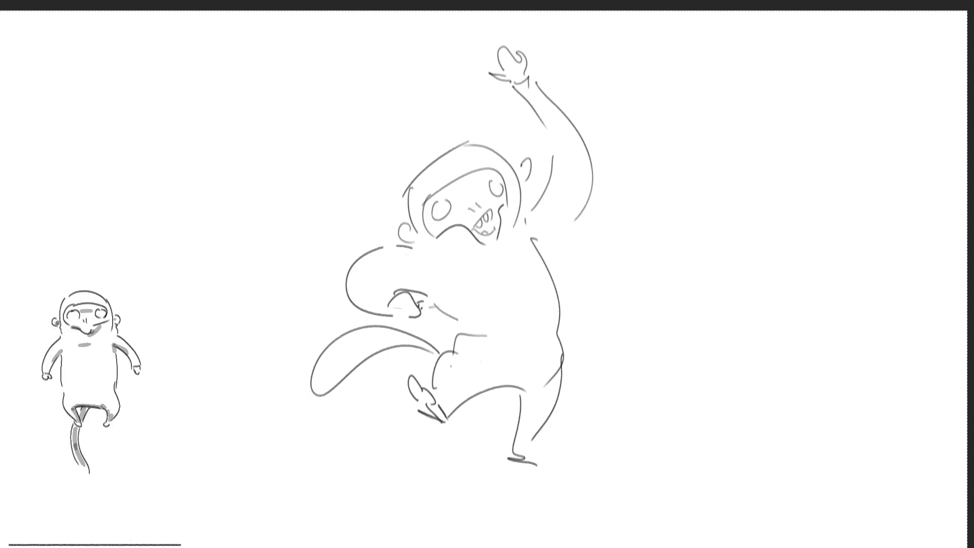
Check the neighbouring frames, then flip the monkey to show its mirrored copy over the drawing.
{"action": "key", "text": "Right"}
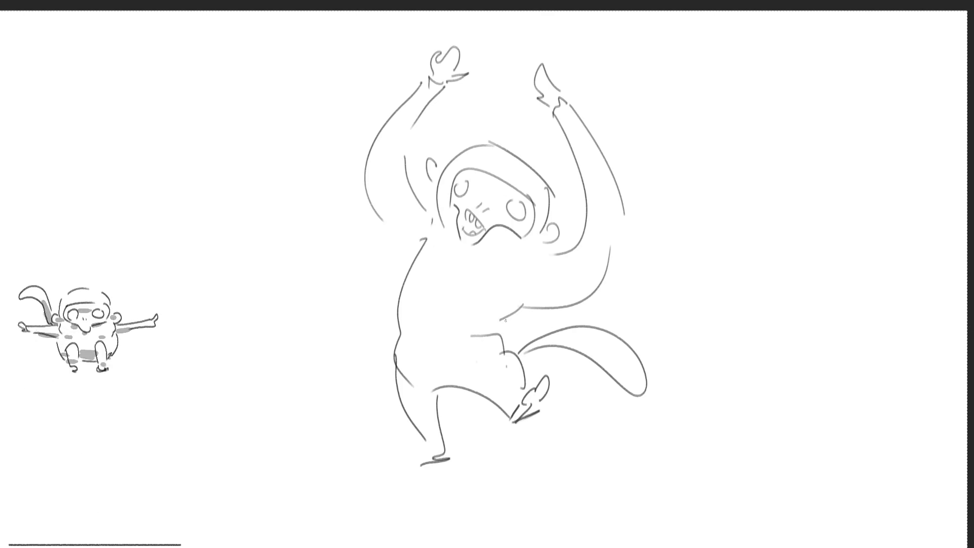
{"action": "key", "text": "Right"}
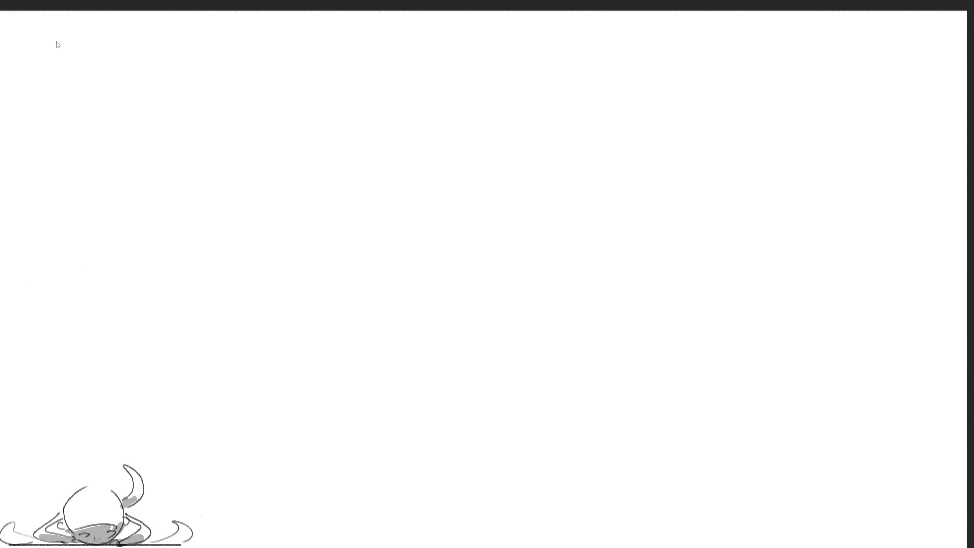
{"action": "key", "text": "Left"}
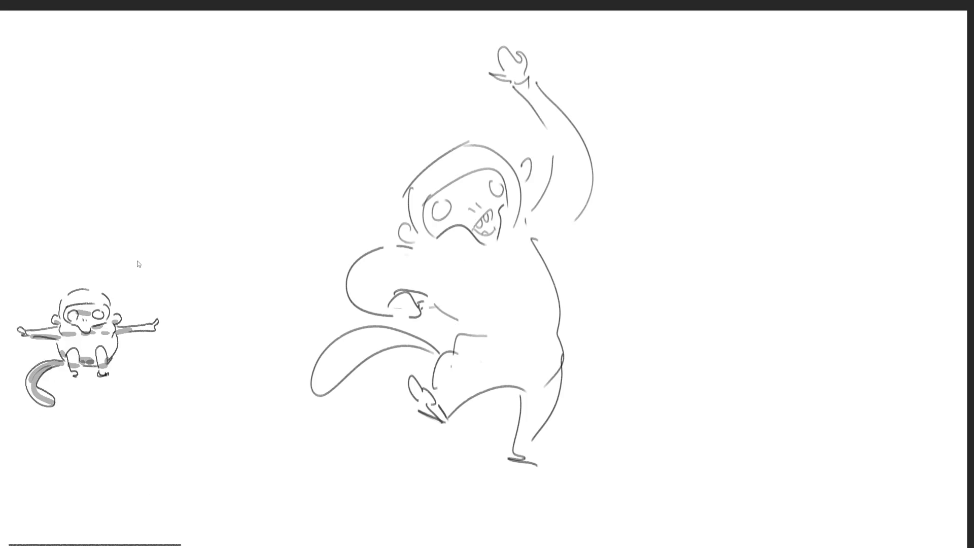
{"action": "key", "text": "m"}
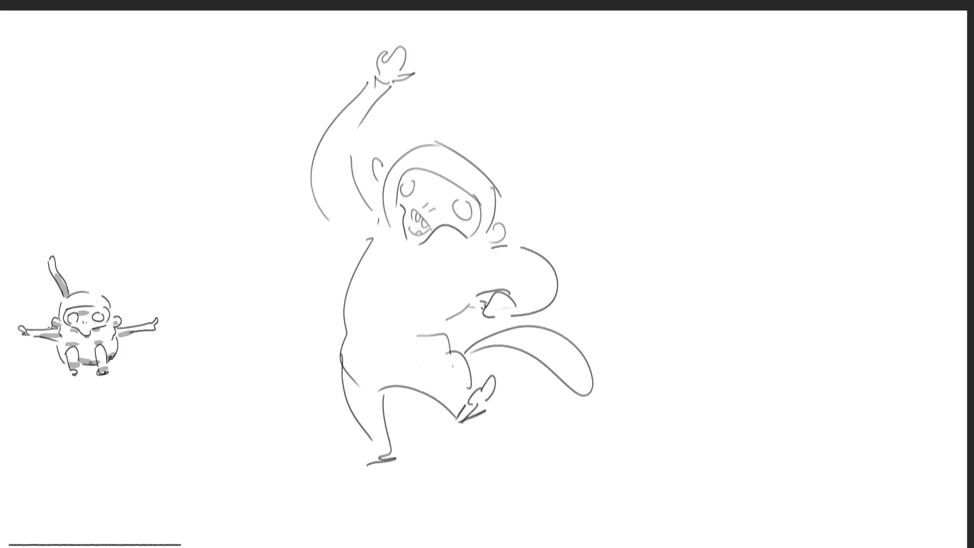
{"action": "key", "text": "m"}
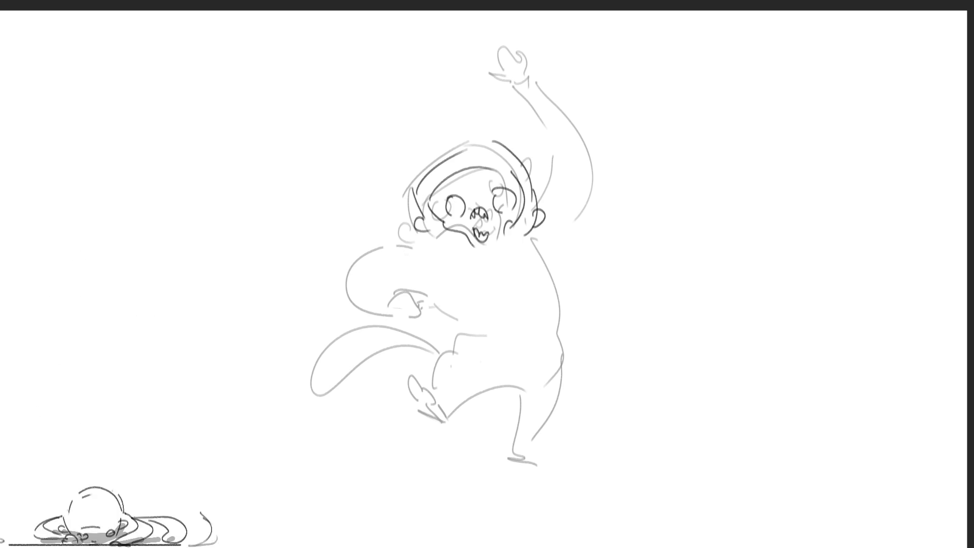
{"action": "key", "text": "m"}
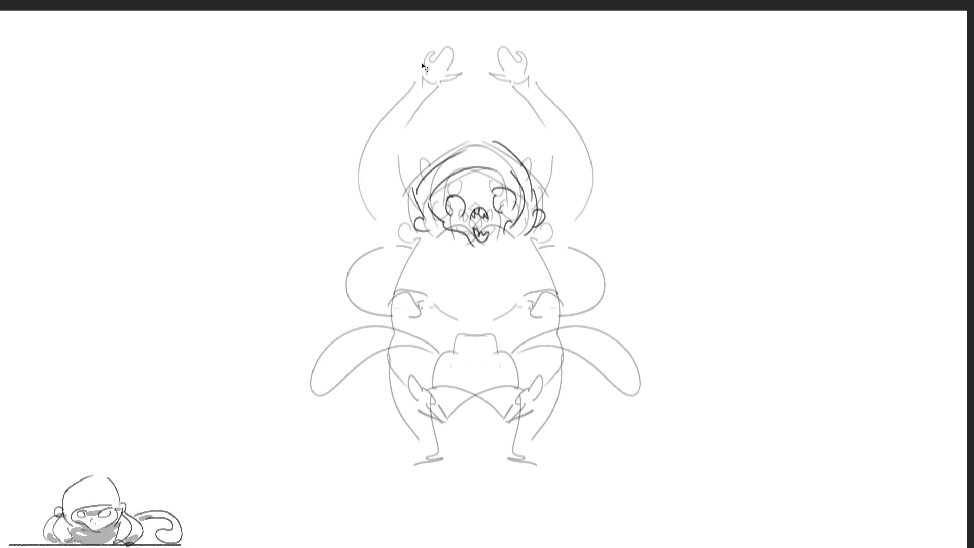
Draw long dark motion streaks down from both raised hands along the body's sides.
{"action": "mouse_move", "coordinate": [411, 90]}
{"action": "left_mouse_down"}
{"action": "mouse_move", "coordinate": [434, 91]}
{"action": "mouse_move", "coordinate": [417, 110]}
{"action": "left_mouse_up"}
{"action": "mouse_move", "coordinate": [432, 61]}
{"action": "left_mouse_down"}
{"action": "mouse_move", "coordinate": [386, 203]}
{"action": "mouse_move", "coordinate": [430, 105]}
{"action": "mouse_move", "coordinate": [369, 169]}
{"action": "mouse_move", "coordinate": [380, 279]}
{"action": "left_mouse_up"}
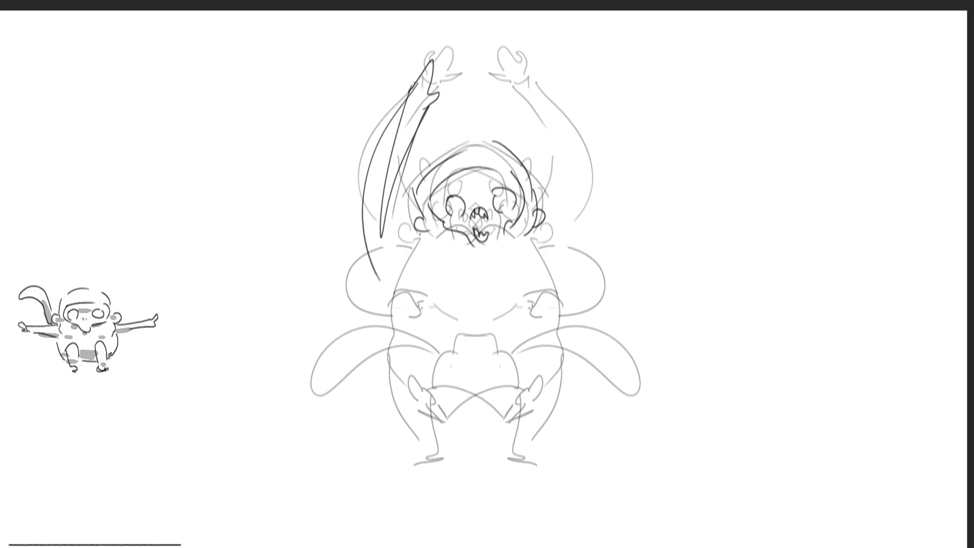
{"action": "key", "text": "ctrl+z"}
{"action": "left_click_drag", "start_coordinate": [406, 86], "coordinate": [385, 285]}
{"action": "left_click_drag", "start_coordinate": [415, 217], "coordinate": [407, 259]}
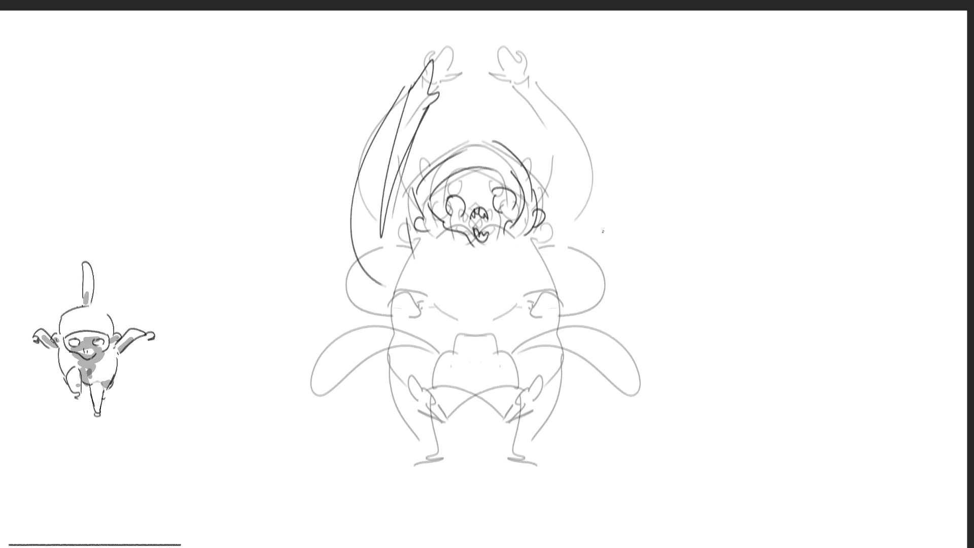
{"action": "mouse_move", "coordinate": [533, 304]}
{"action": "left_mouse_down"}
{"action": "mouse_move", "coordinate": [569, 175]}
{"action": "mouse_move", "coordinate": [582, 313]}
{"action": "left_mouse_up"}
{"action": "mouse_move", "coordinate": [580, 154]}
{"action": "left_mouse_down"}
{"action": "mouse_move", "coordinate": [598, 228]}
{"action": "mouse_move", "coordinate": [586, 319]}
{"action": "left_mouse_up"}
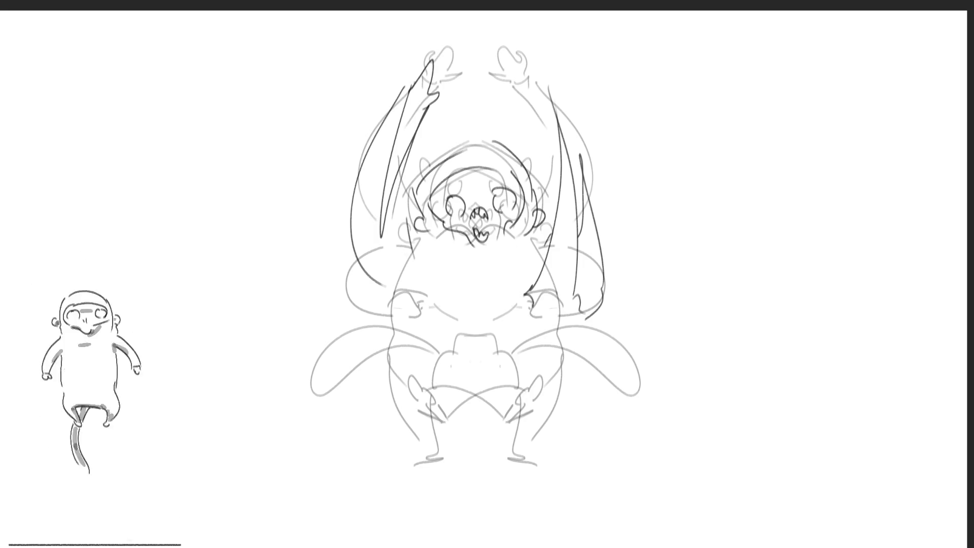
Add dark streaks over both legs, the body's left side and a curved tail streak.
{"action": "left_click_drag", "start_coordinate": [481, 374], "coordinate": [510, 431]}
{"action": "mouse_move", "coordinate": [495, 378]}
{"action": "left_mouse_down"}
{"action": "mouse_move", "coordinate": [525, 391]}
{"action": "mouse_move", "coordinate": [542, 433]}
{"action": "left_mouse_up"}
{"action": "left_click_drag", "start_coordinate": [537, 385], "coordinate": [544, 421]}
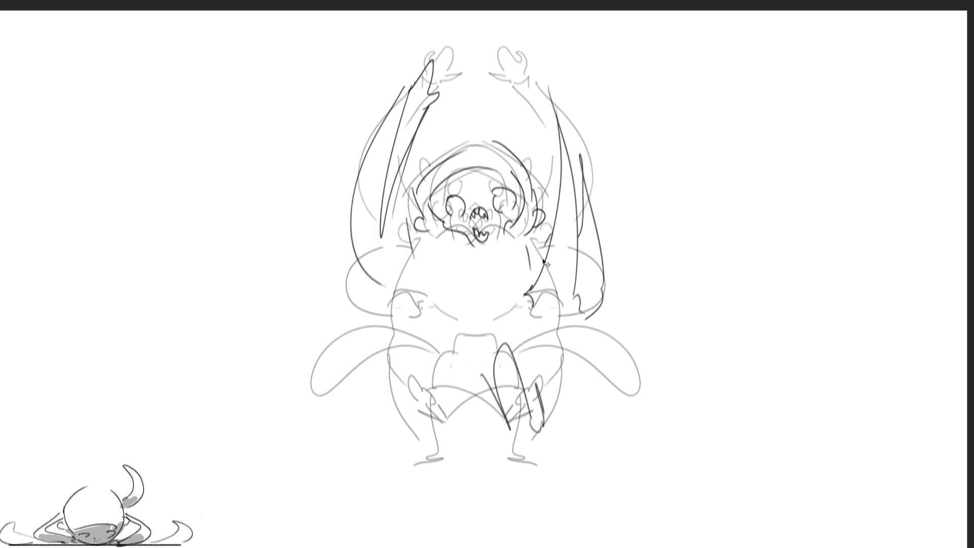
{"action": "left_click_drag", "start_coordinate": [545, 341], "coordinate": [545, 358]}
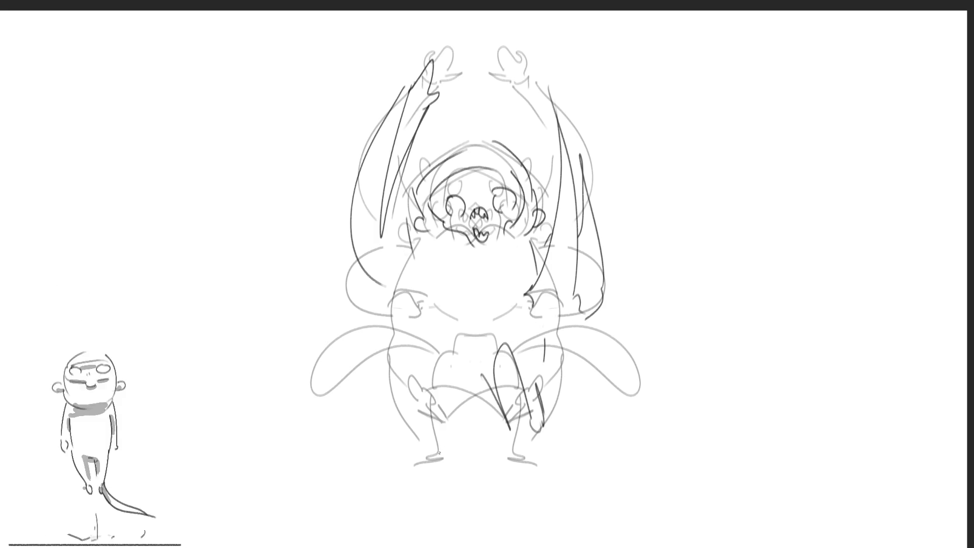
{"action": "mouse_move", "coordinate": [433, 454]}
{"action": "left_mouse_down"}
{"action": "mouse_move", "coordinate": [417, 377]}
{"action": "mouse_move", "coordinate": [459, 454]}
{"action": "mouse_move", "coordinate": [480, 387]}
{"action": "mouse_move", "coordinate": [430, 384]}
{"action": "left_mouse_up"}
{"action": "left_click_drag", "start_coordinate": [407, 285], "coordinate": [420, 356]}
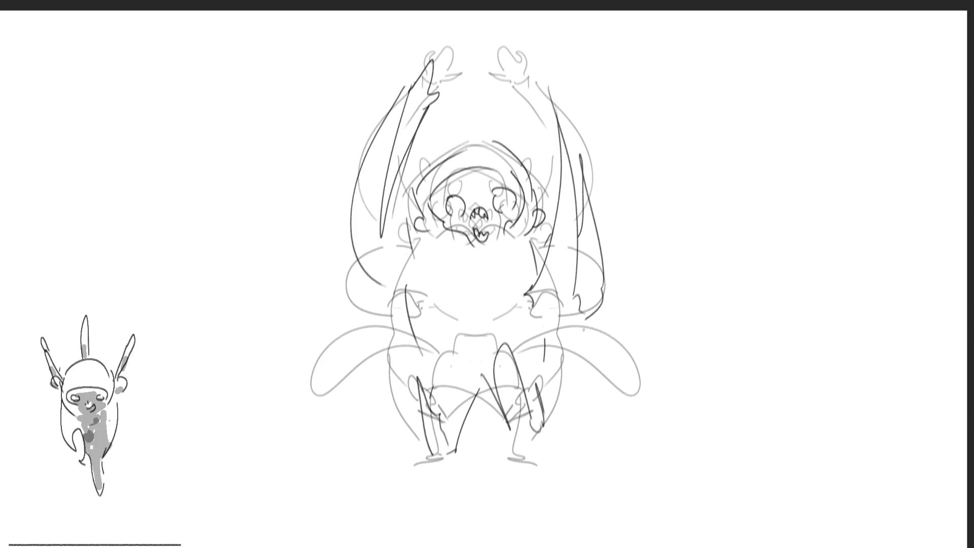
{"action": "mouse_move", "coordinate": [550, 338]}
{"action": "left_mouse_down"}
{"action": "mouse_move", "coordinate": [554, 420]}
{"action": "mouse_move", "coordinate": [551, 388]}
{"action": "left_mouse_up"}
{"action": "left_click_drag", "start_coordinate": [390, 392], "coordinate": [420, 417]}
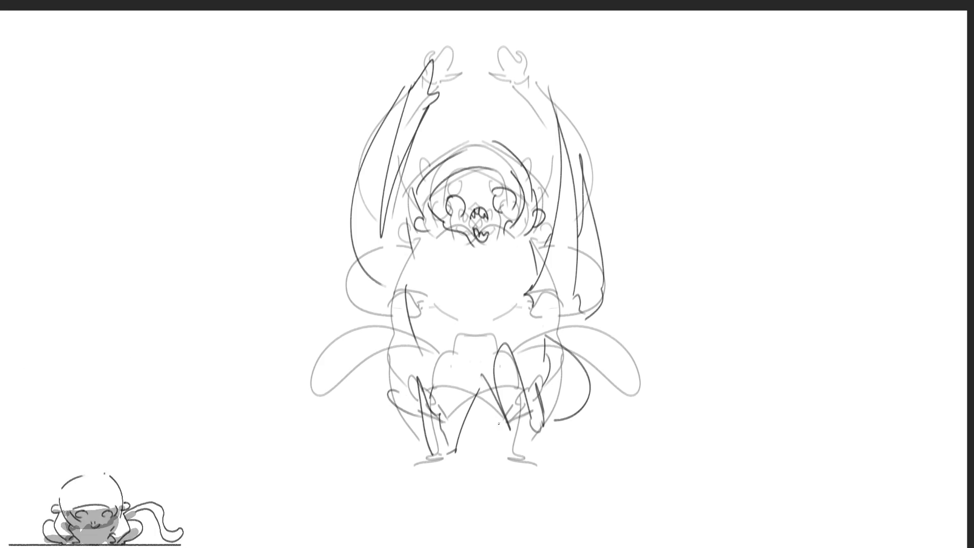